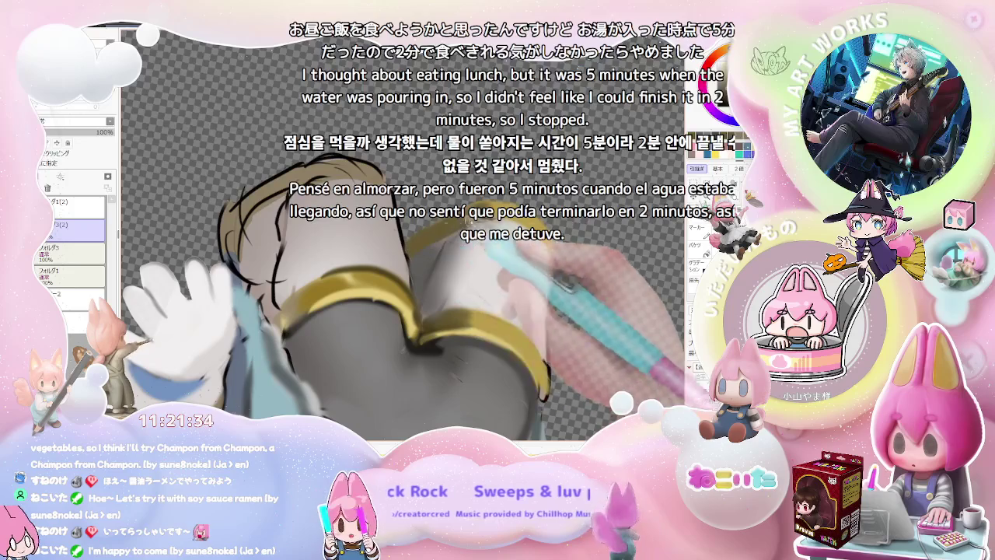
Frame the sleeve cuff up close and size the brush to softly shade the white sleeve above the gold cuff.
key(ctrl+minus)
key(ctrl+minus)
key(ctrl+minus)
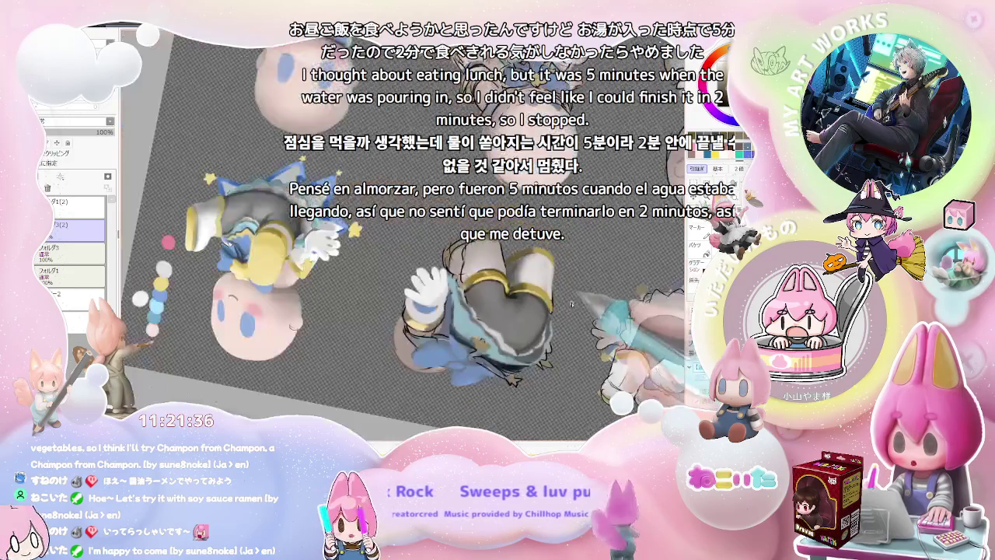
key(ctrl+plus)
key(ctrl+plus)
key(ctrl+plus)
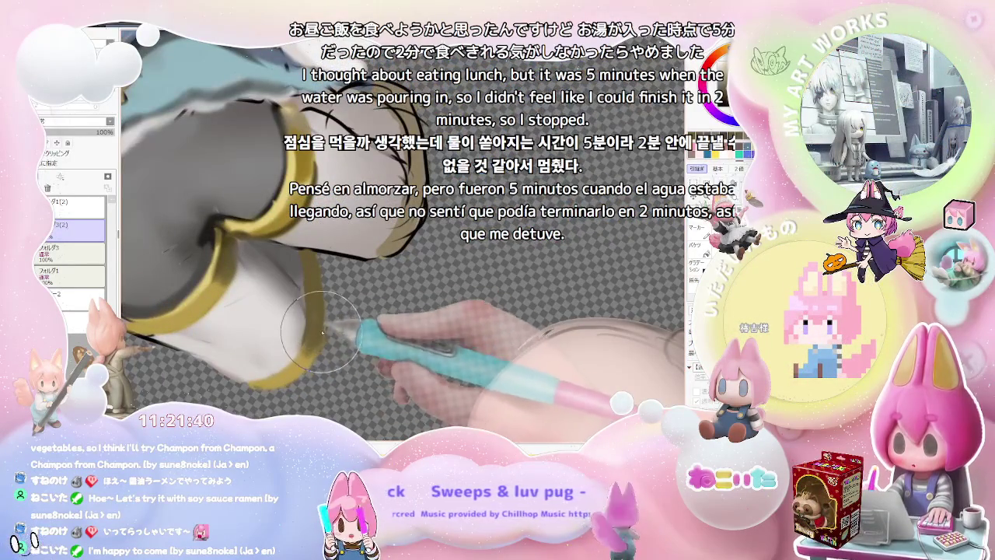
key(Delete)
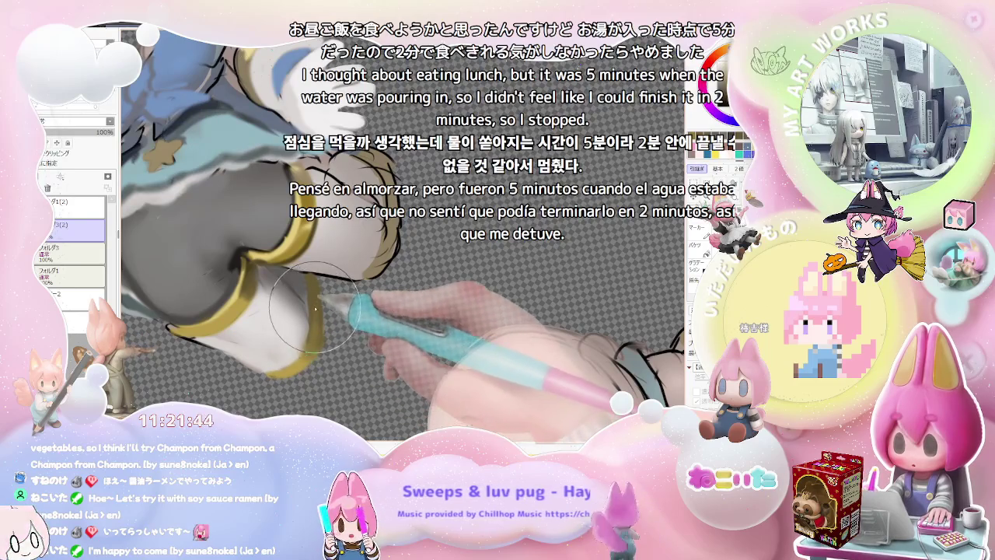
key(ctrl+plus)
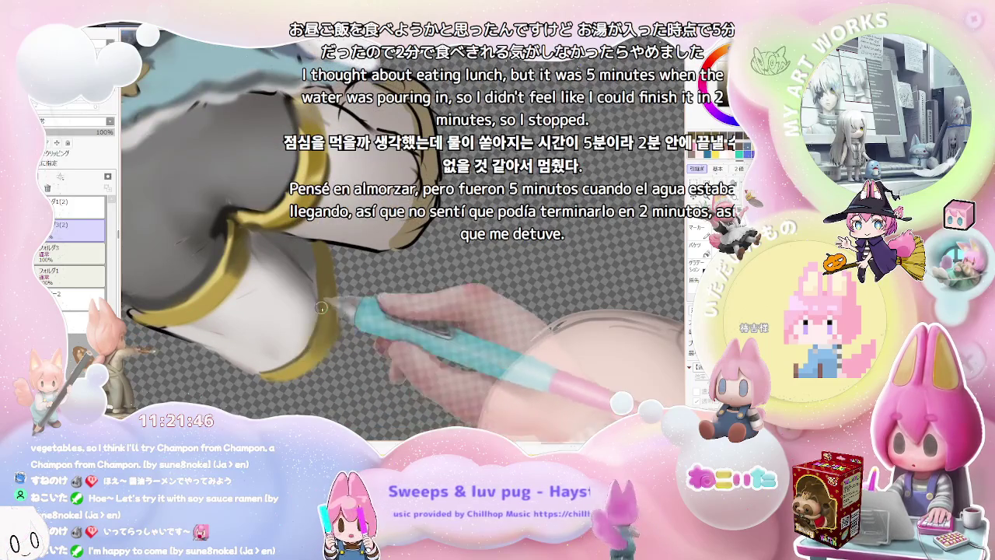
key(Delete)
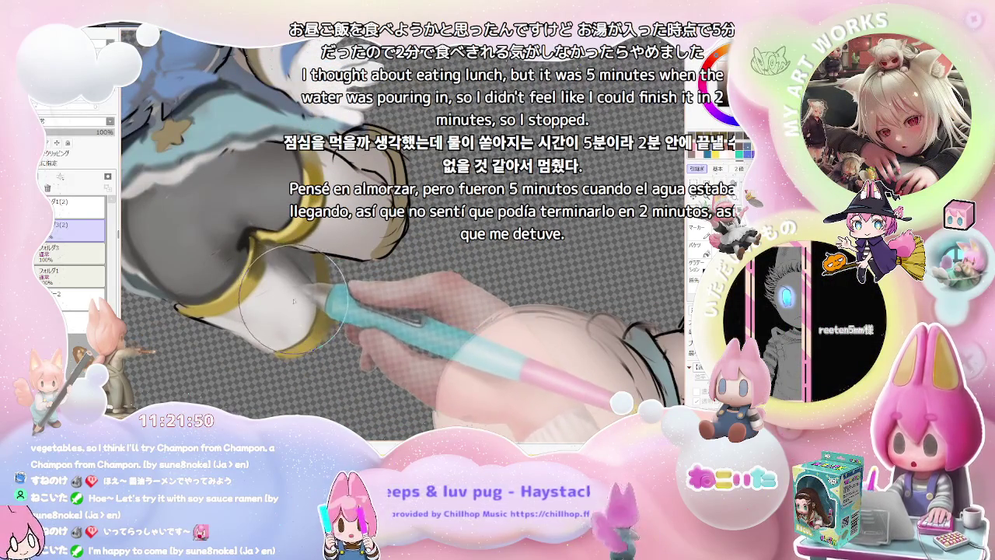
right_click(432, 307)
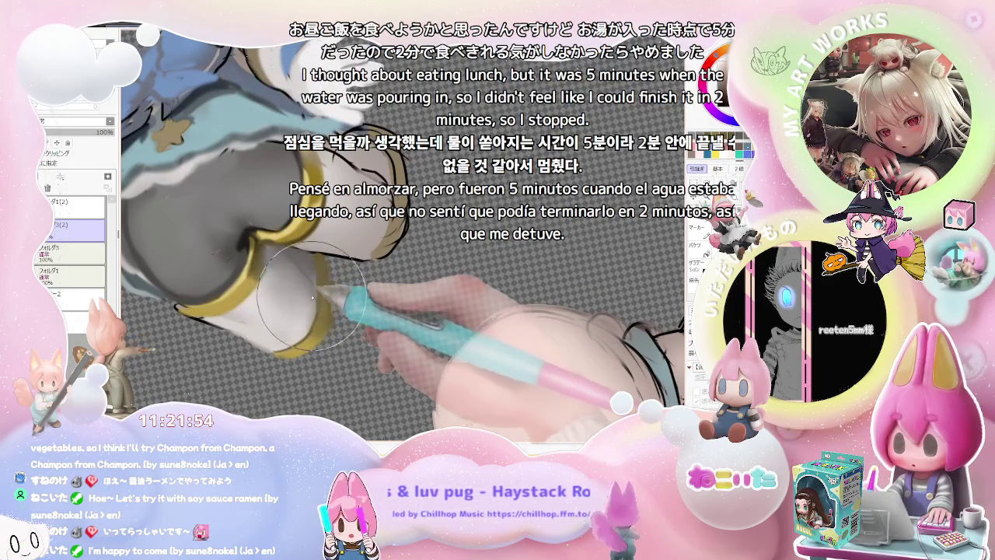
scroll(311, 301, down, 3)
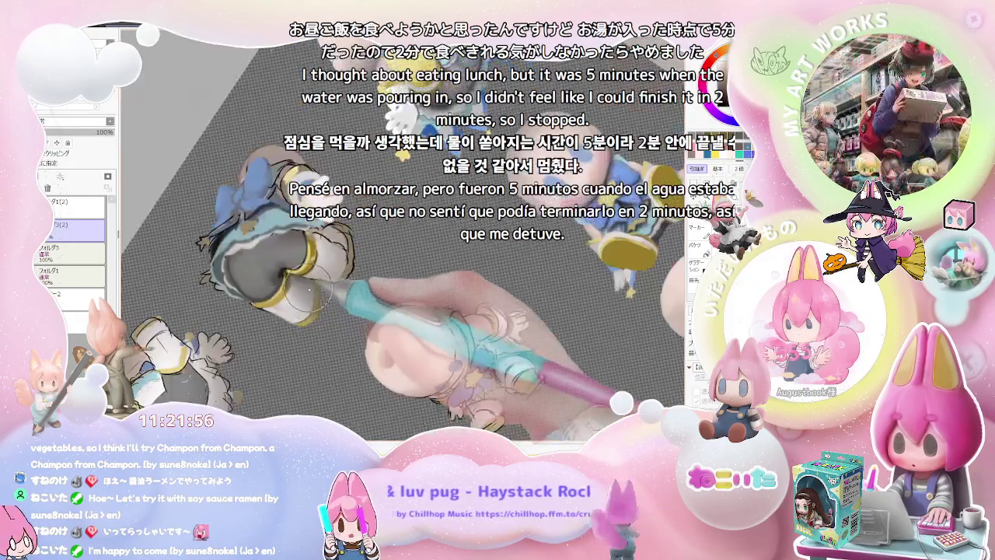
Paint a soft shading stroke on the sleeve right next to the white glove.
scroll(315, 293, down, 2)
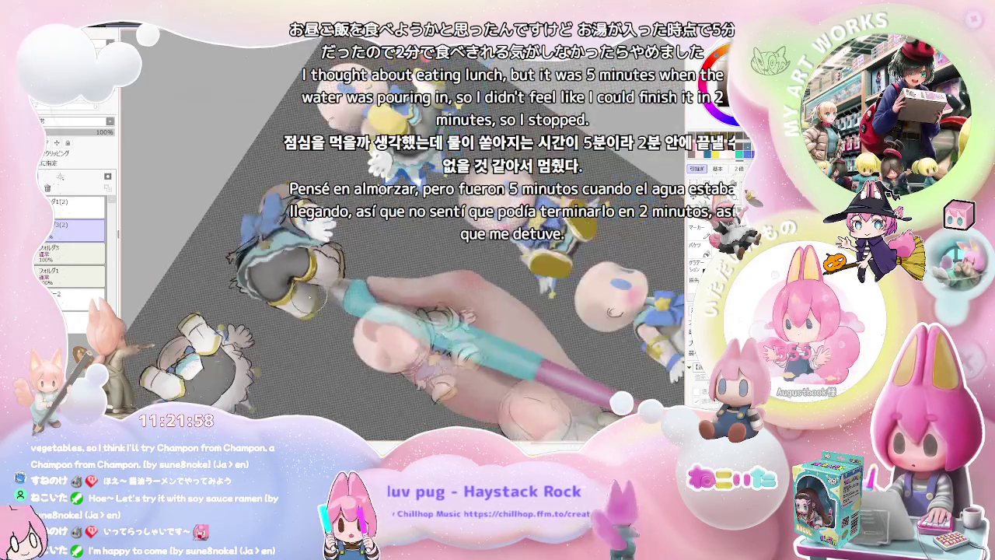
scroll(315, 293, up, 3)
scroll(317, 280, up, 2)
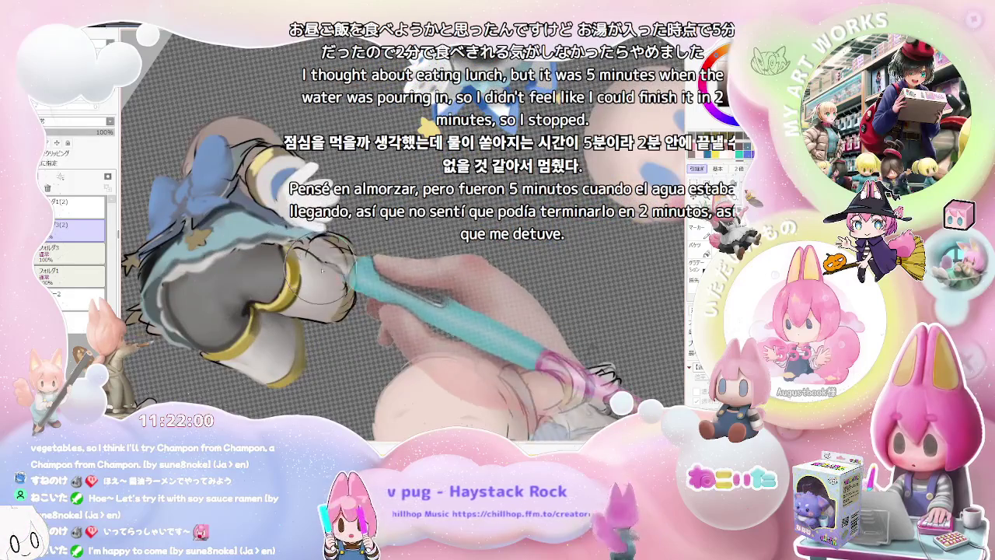
scroll(342, 269, down, 3)
scroll(357, 288, down, 2)
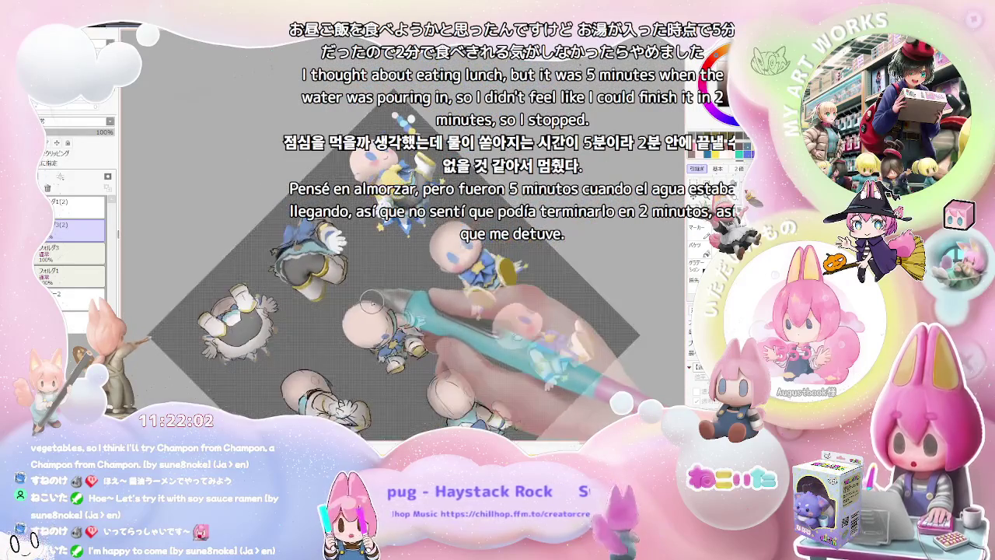
scroll(371, 301, up, 1)
scroll(372, 301, up, 2)
scroll(372, 301, up, 2)
scroll(372, 302, up, 1)
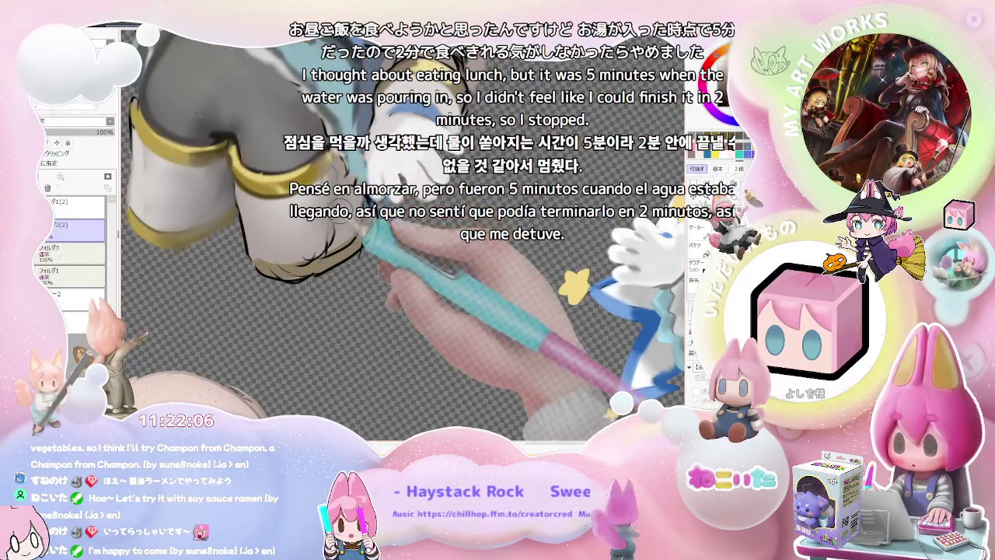
scroll(379, 243, down, 1)
scroll(381, 244, down, 1)
scroll(382, 244, down, 1)
scroll(381, 244, up, 3)
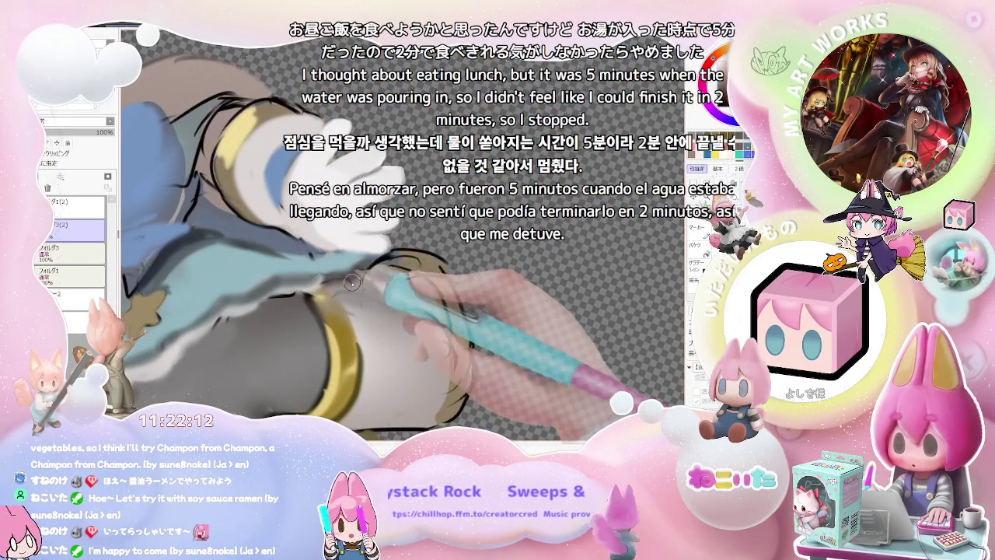
drag(352, 280, 372, 264)
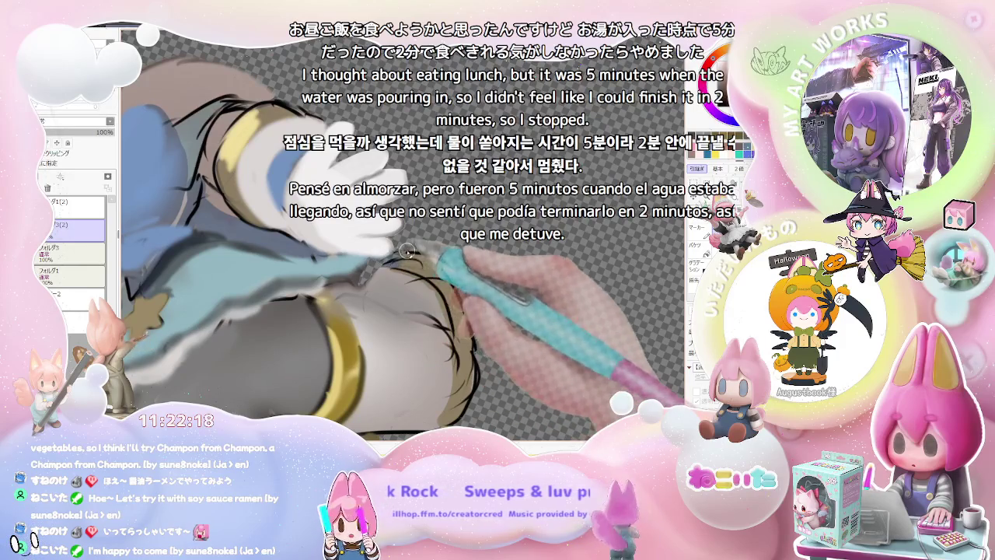
Wrap more soft gray shading around the sleeve's gold band.
scroll(467, 295, down, 2)
scroll(505, 311, down, 2)
scroll(539, 330, down, 2)
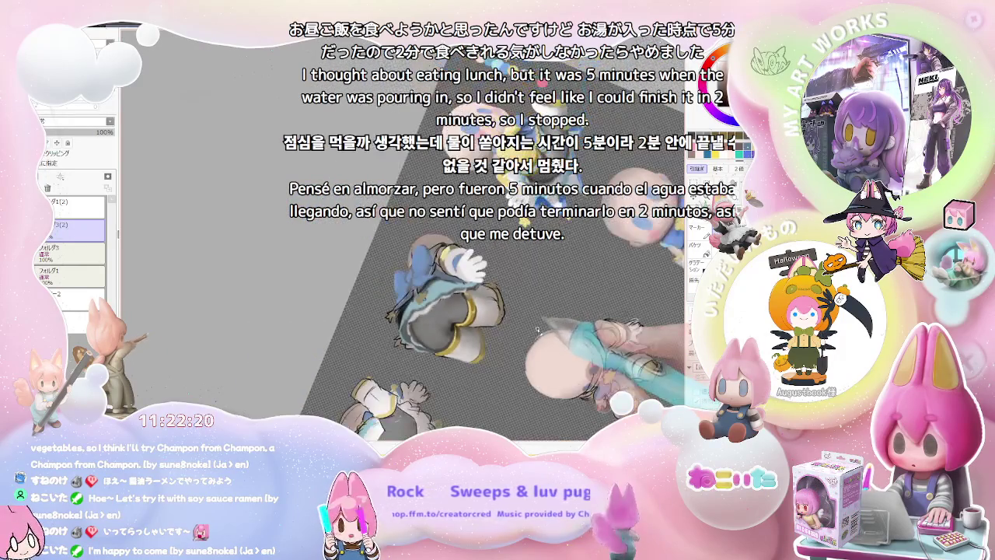
scroll(514, 323, up, 2)
scroll(475, 315, up, 2)
scroll(435, 307, up, 2)
scroll(385, 298, up, 2)
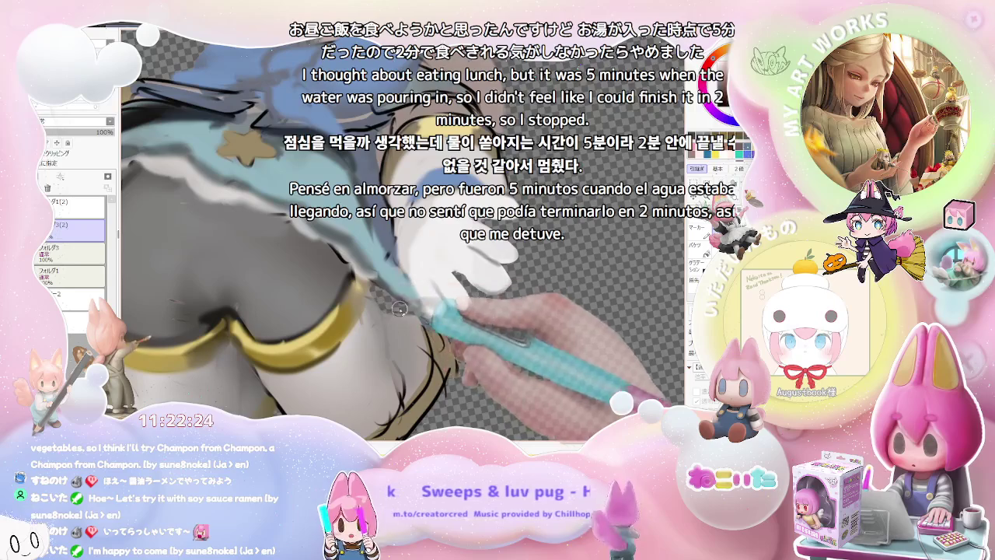
scroll(387, 261, down, 1)
scroll(401, 294, down, 1)
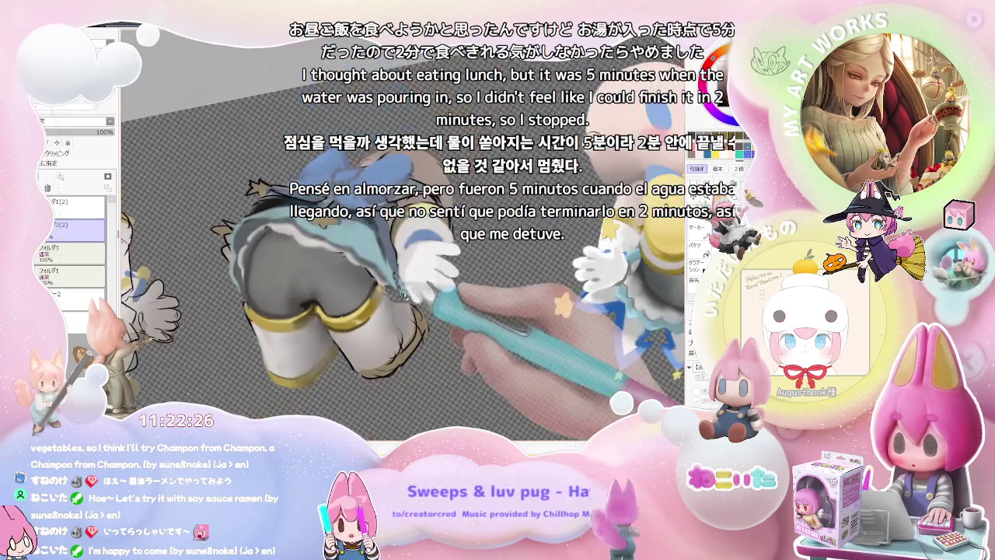
scroll(400, 292, up, 1)
scroll(398, 288, up, 2)
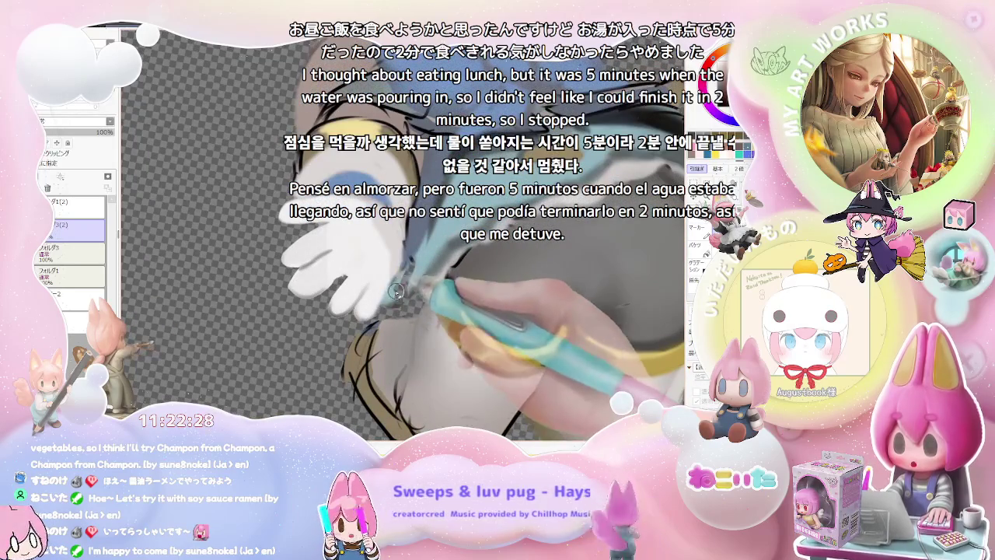
scroll(398, 281, down, 2)
scroll(404, 282, down, 1)
scroll(420, 282, up, 3)
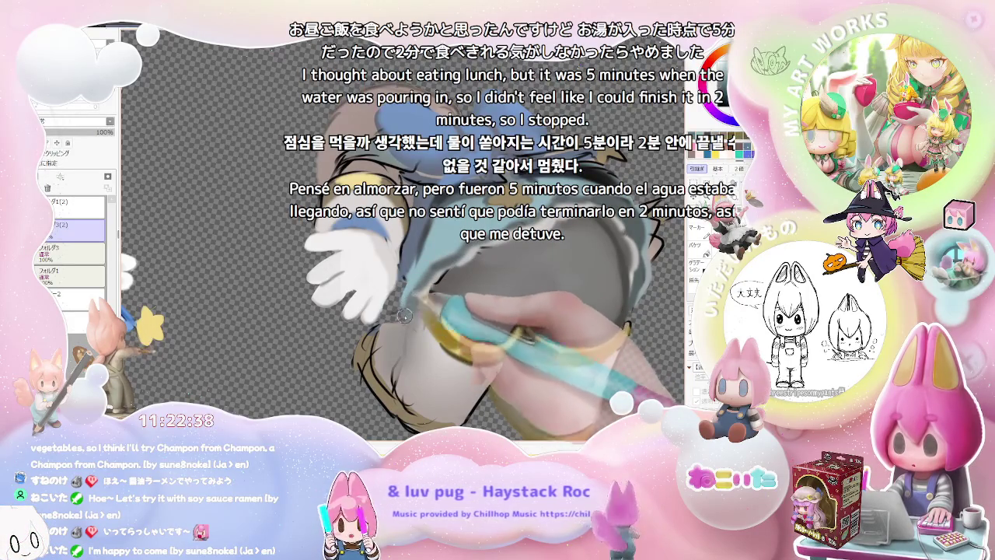
key(ctrl+Tab)
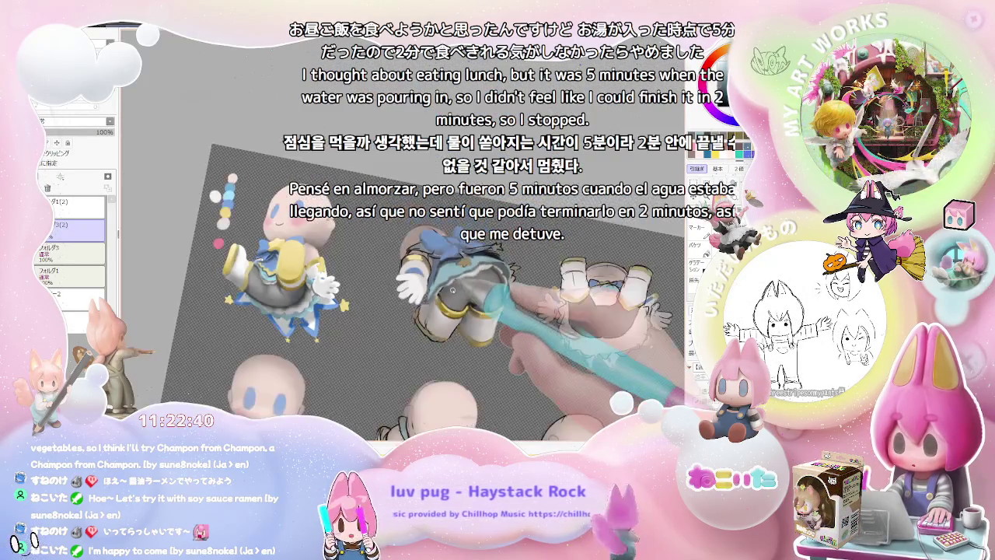
Rotate the view about 25° clockwise and paint teal shading on the back-view skirt.
scroll(452, 290, up, 2)
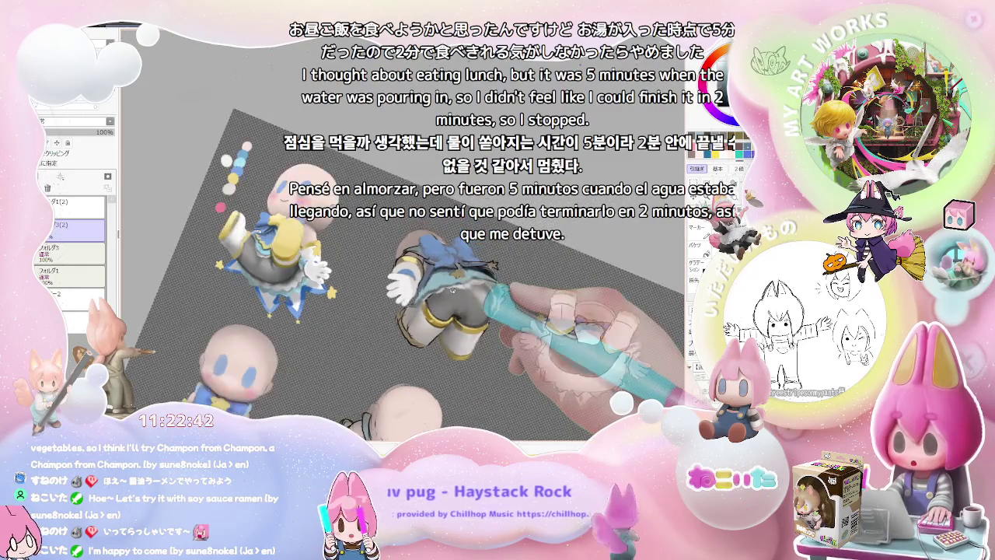
scroll(443, 292, up, 2)
scroll(428, 295, up, 2)
scroll(410, 298, up, 2)
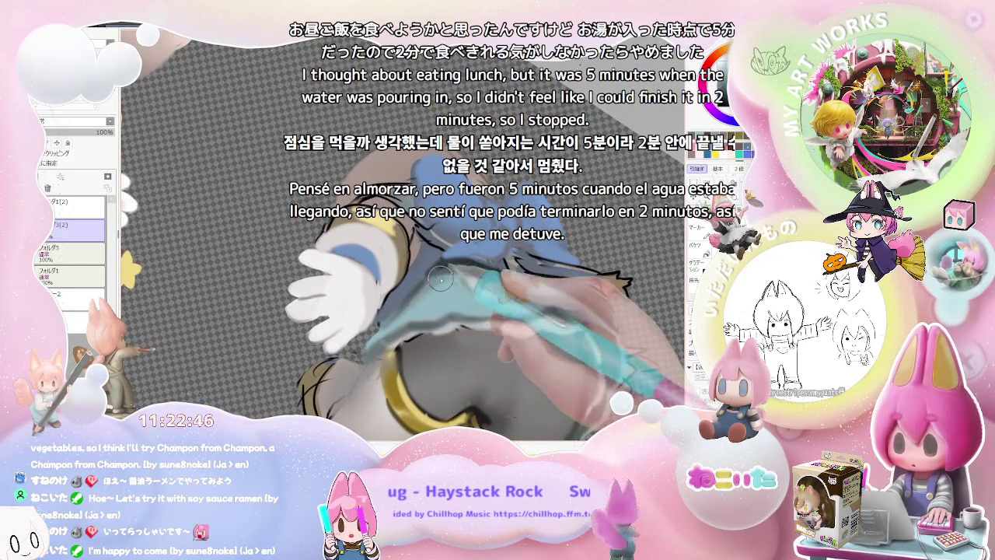
scroll(427, 293, down, 2)
scroll(427, 293, down, 2)
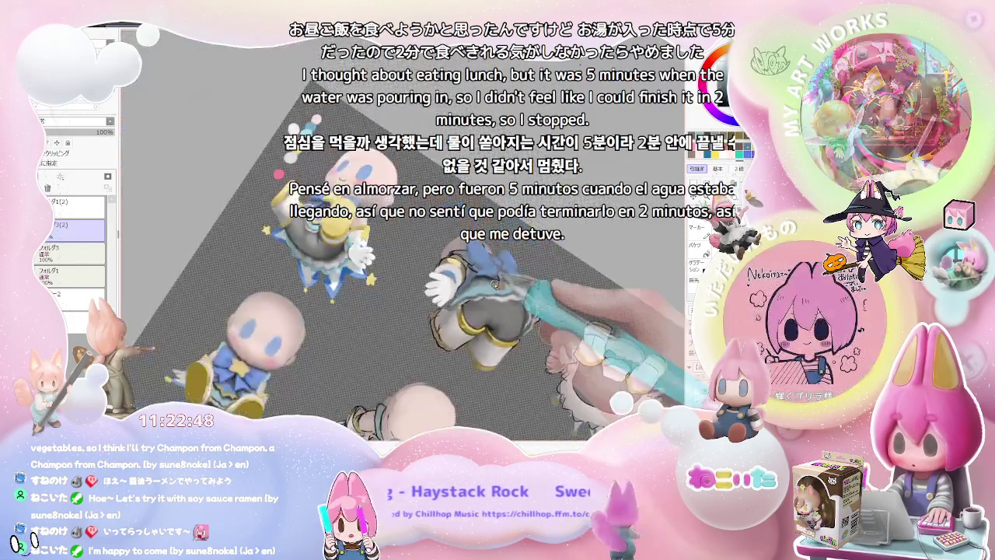
scroll(427, 293, down, 2)
key(End)
key(End)
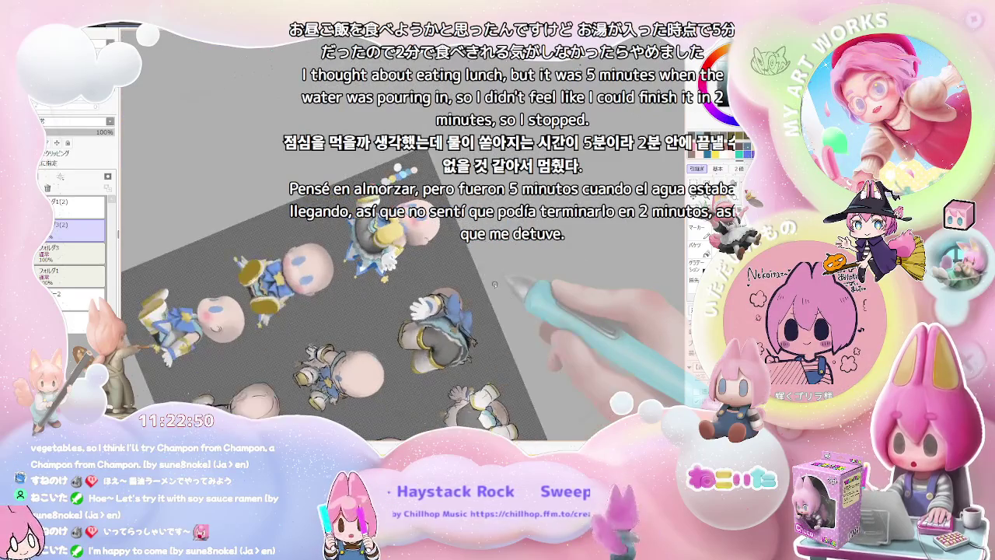
scroll(494, 285, up, 2)
scroll(467, 296, up, 2)
scroll(428, 307, up, 2)
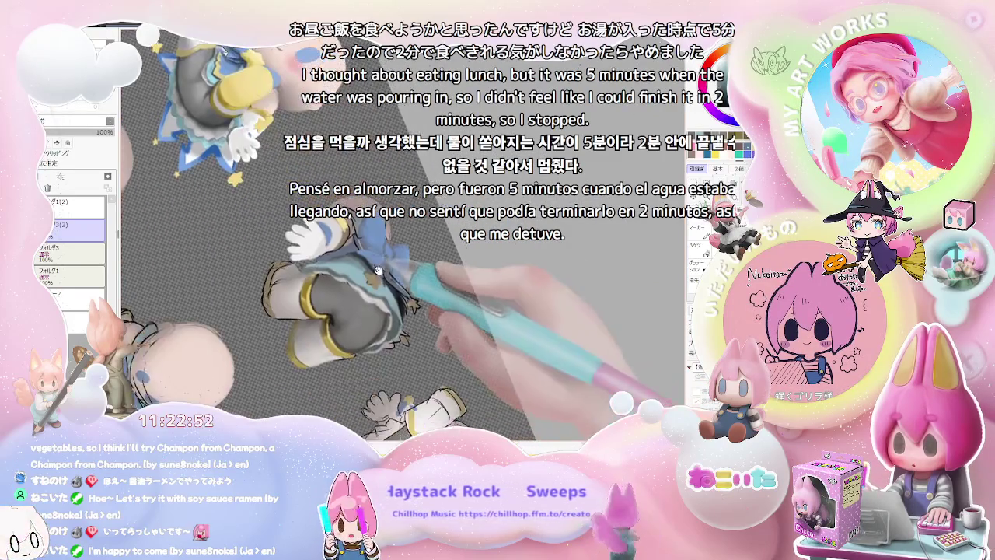
scroll(383, 319, up, 2)
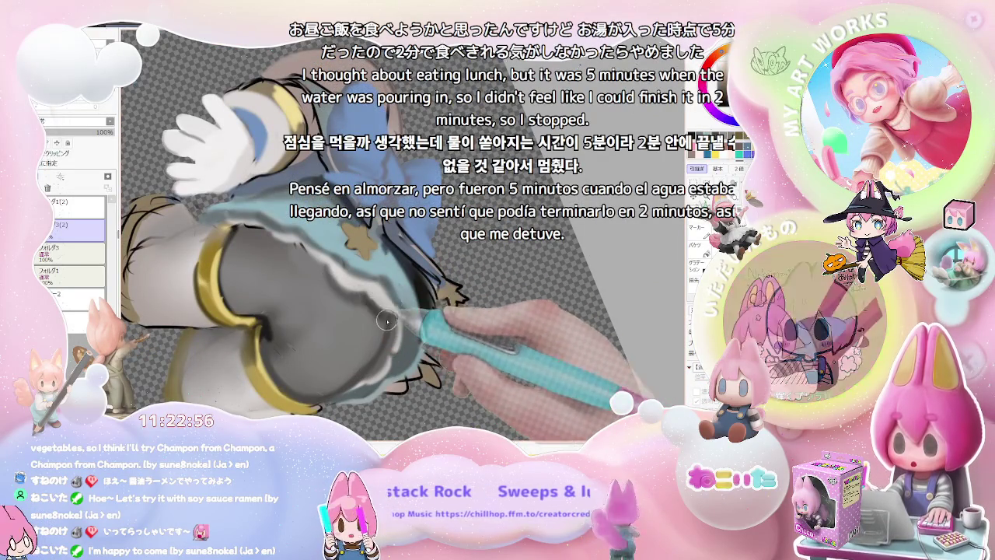
scroll(383, 318, down, 2)
scroll(376, 335, down, 2)
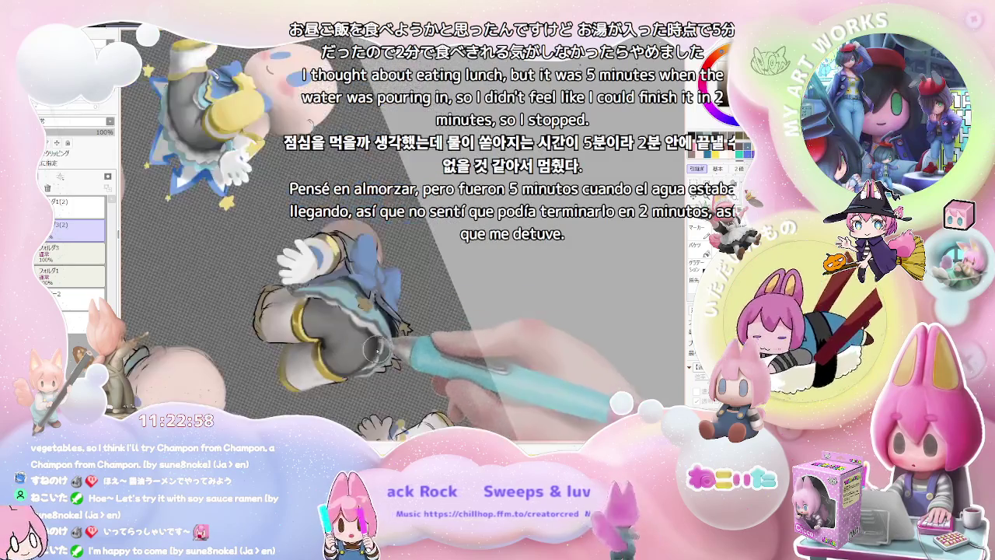
scroll(385, 311, down, 2)
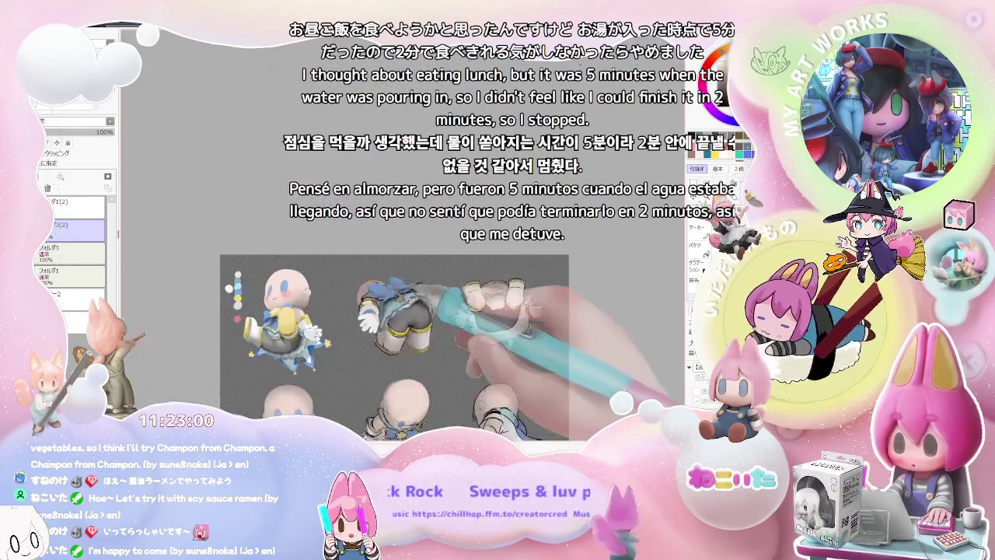
scroll(389, 296, up, 2)
scroll(354, 334, up, 2)
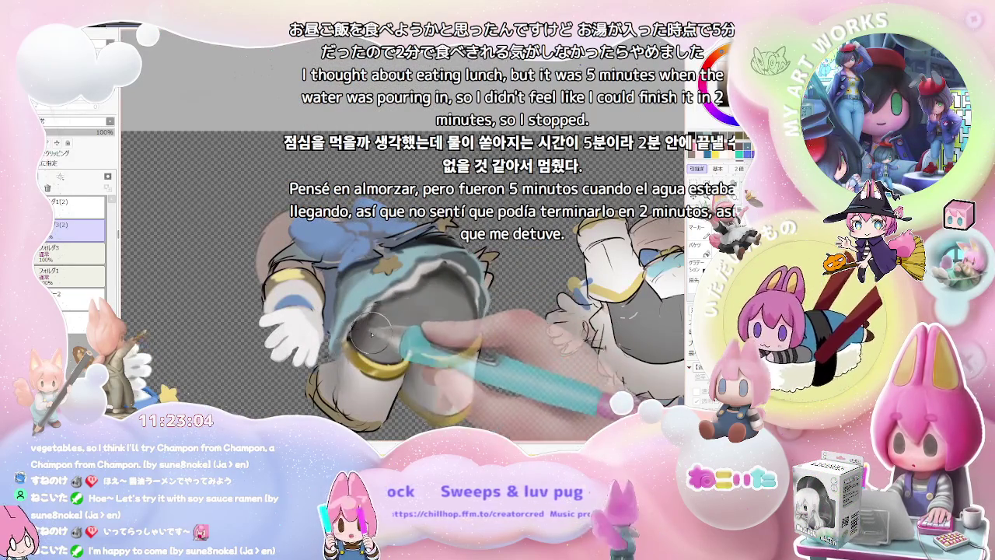
Add the big blue bow and small star accents to the back-view skirt.
scroll(382, 311, down, 1)
scroll(436, 342, down, 2)
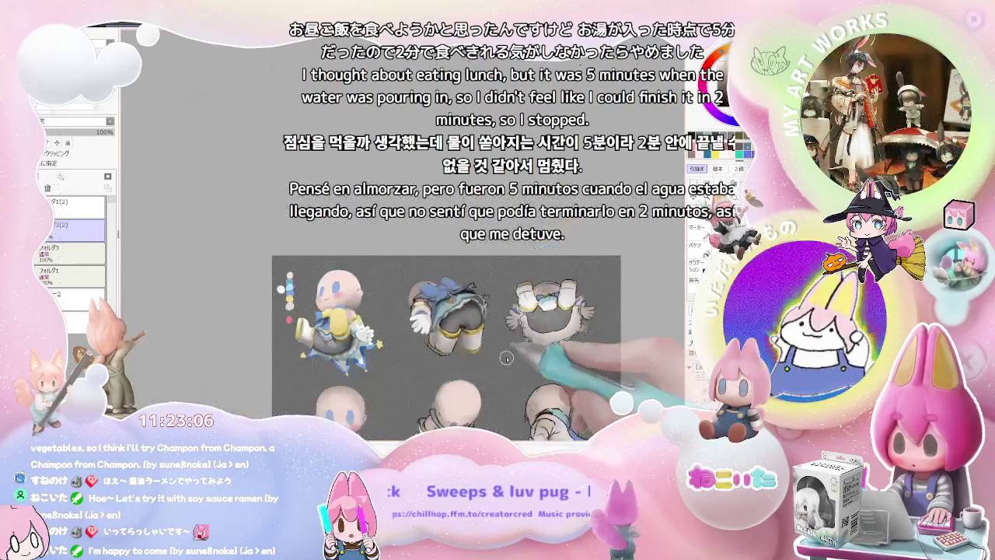
scroll(498, 368, down, 1)
scroll(493, 373, up, 1)
scroll(466, 362, up, 1)
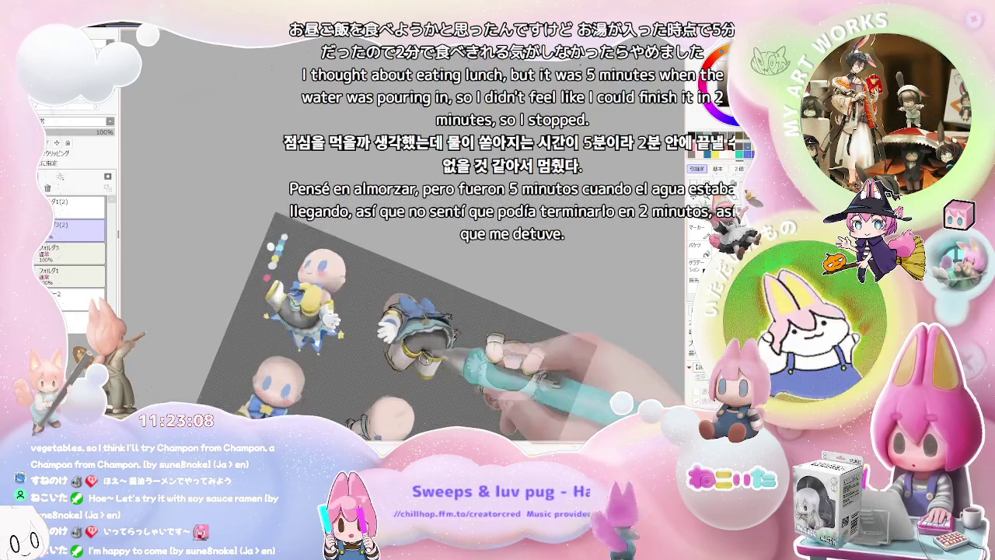
scroll(427, 350, up, 1)
scroll(381, 335, up, 1)
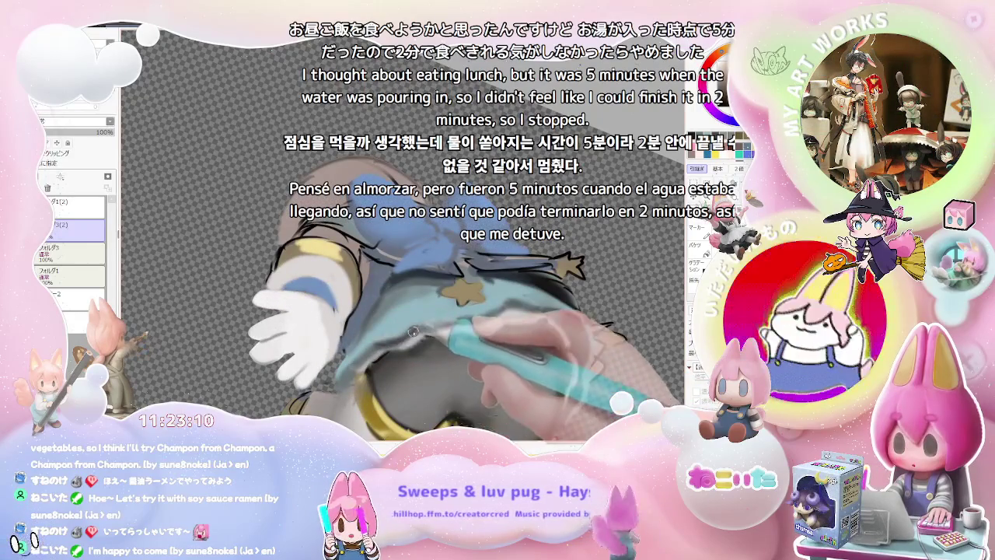
scroll(428, 331, down, 2)
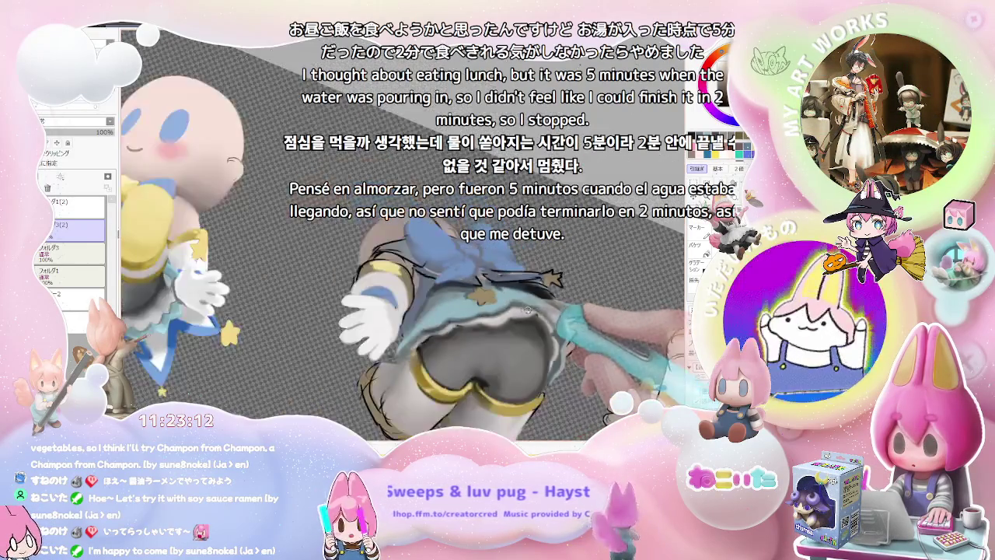
scroll(428, 331, down, 1)
scroll(407, 370, down, 1)
scroll(406, 370, down, 1)
scroll(407, 370, down, 1)
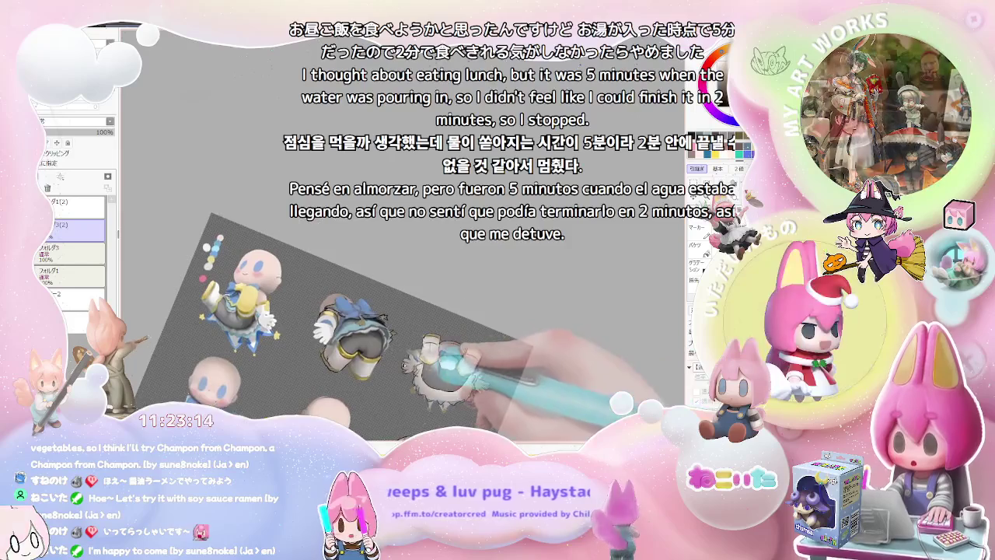
scroll(381, 342, up, 1)
scroll(381, 342, up, 2)
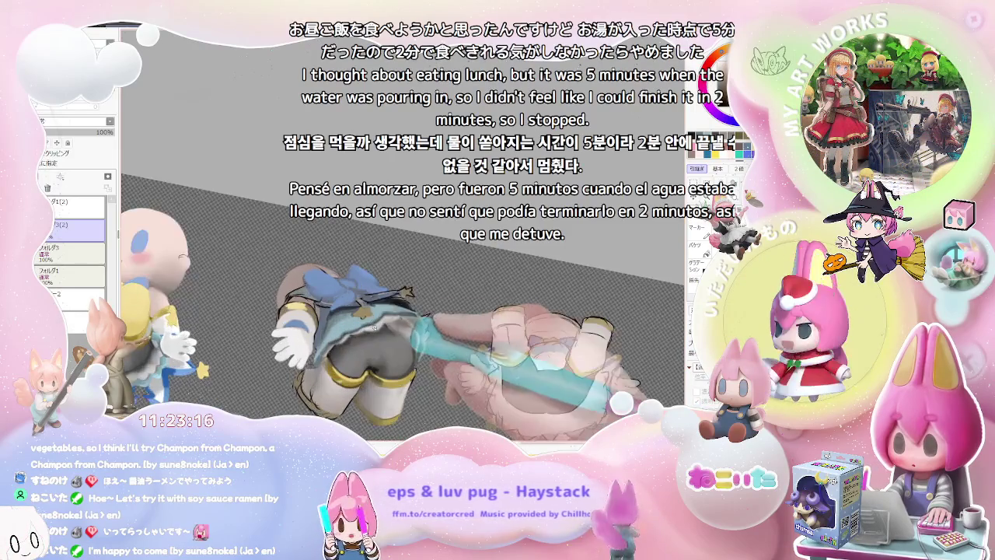
scroll(343, 312, up, 2)
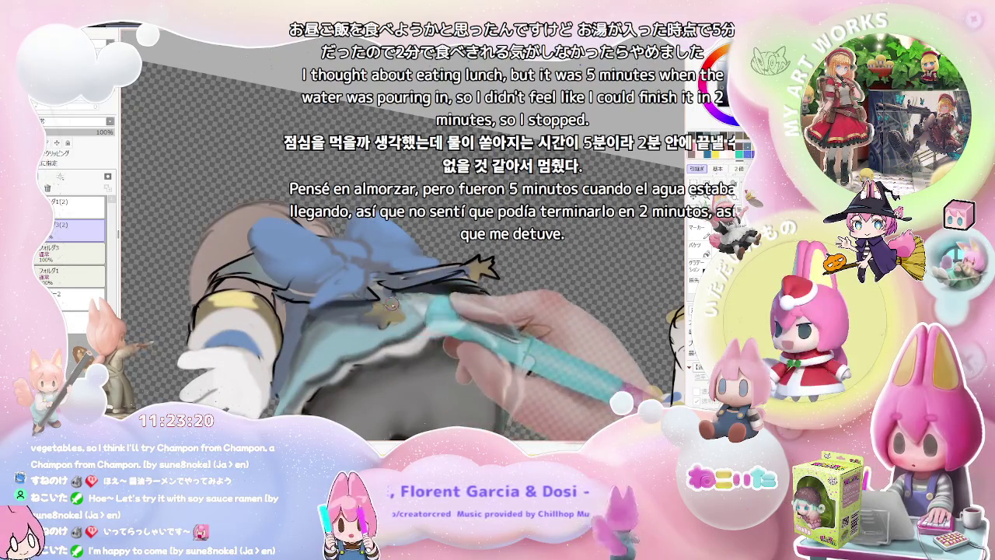
scroll(390, 305, down, 2)
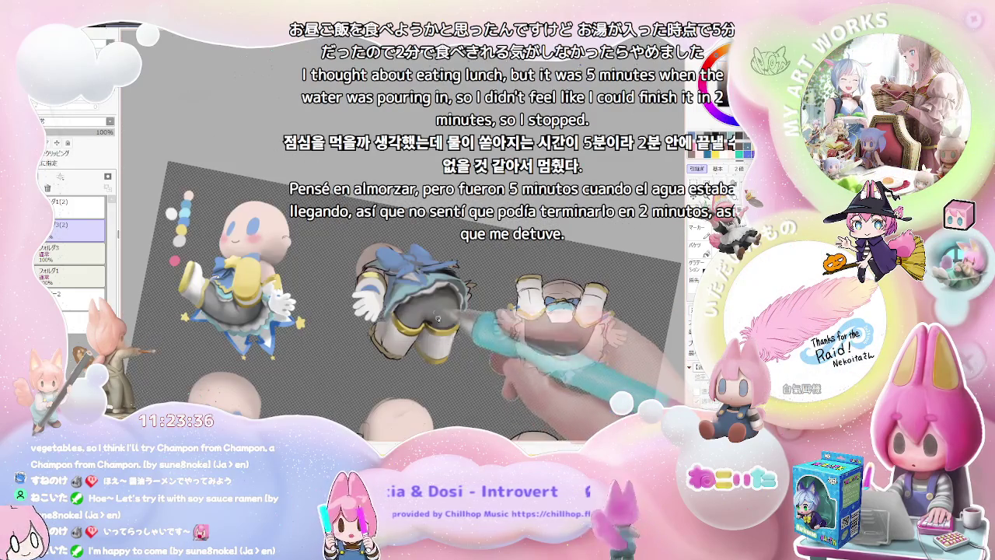
scroll(403, 273, up, 3)
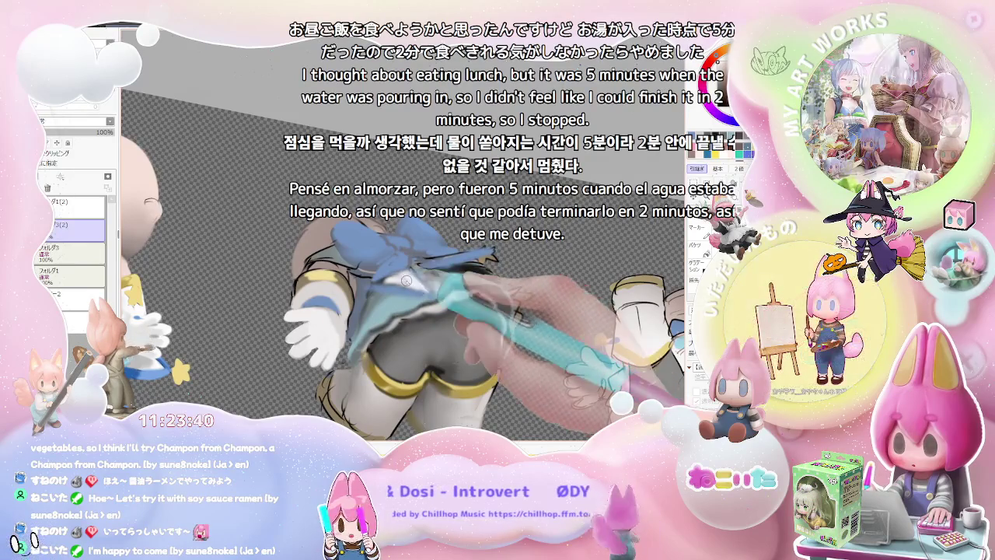
scroll(440, 290, down, 2)
scroll(441, 289, up, 3)
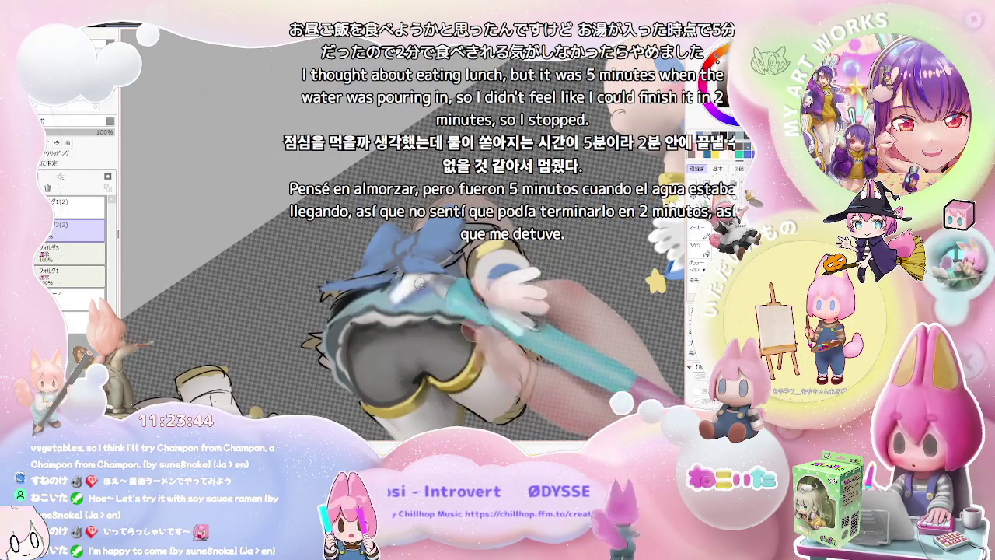
scroll(415, 285, up, 1)
scroll(373, 286, up, 1)
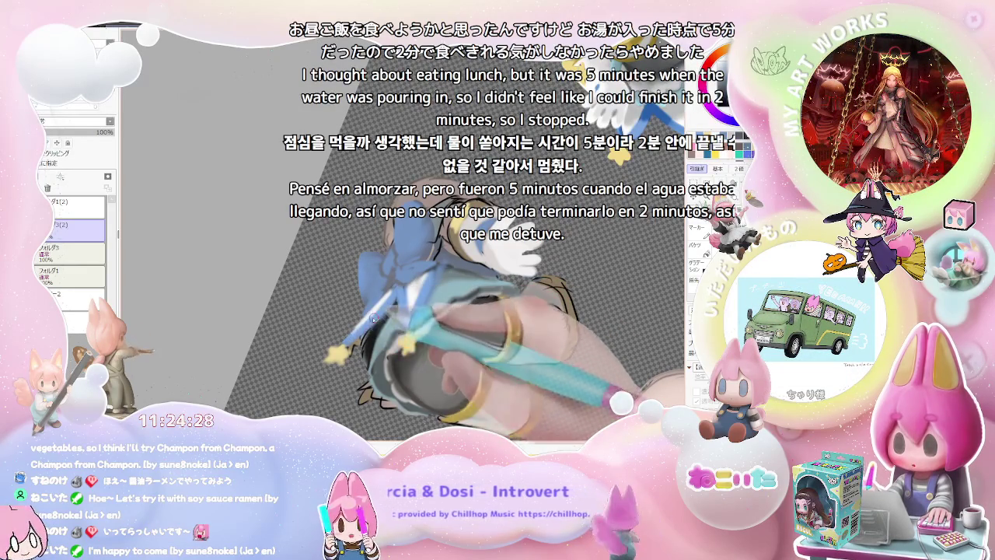
drag(378, 318, 432, 294)
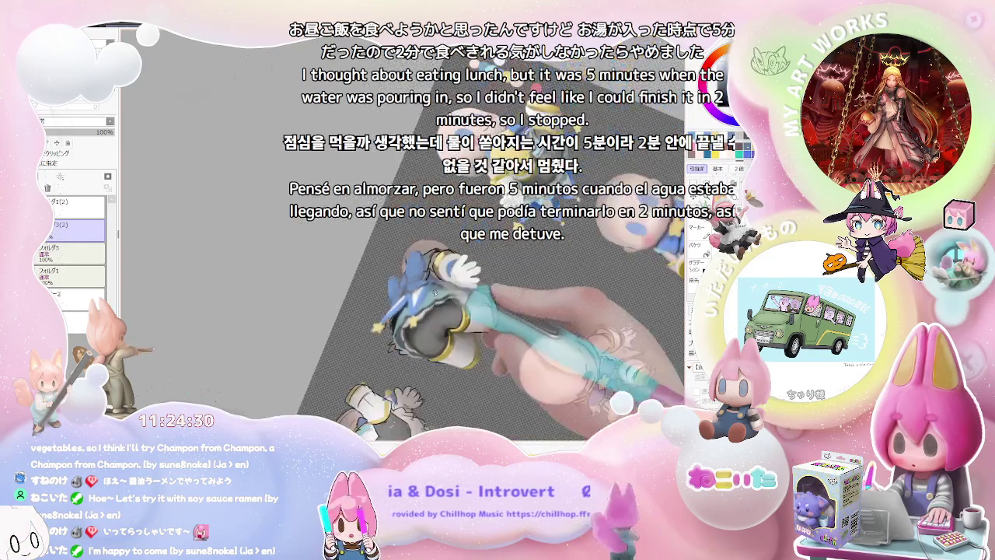
Reset the view upright, zoom onto the skirt, and shade the blue bow ribbons and star charms.
key(Home)
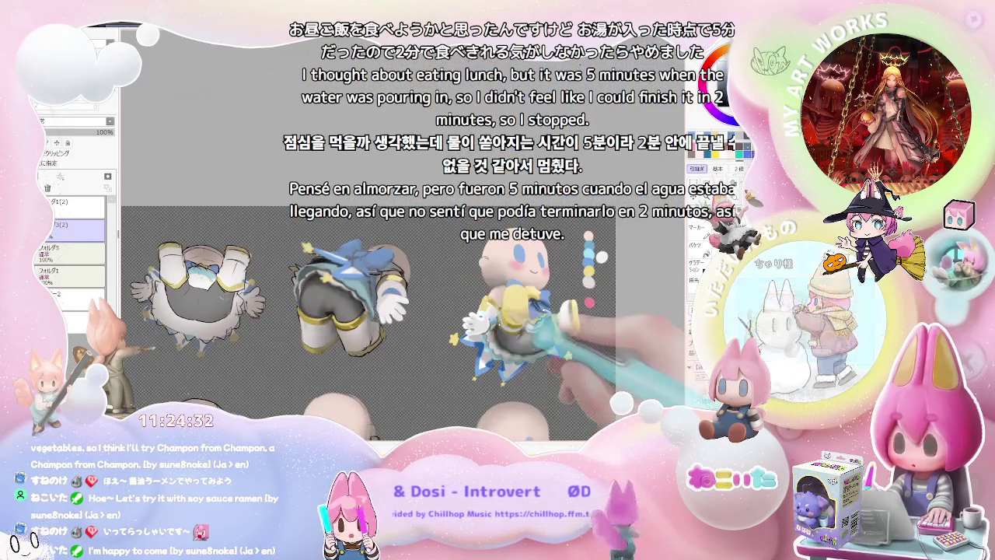
mouse_move(435, 311)
mouse_down()
mouse_move(390, 321)
mouse_move(419, 282)
mouse_up()
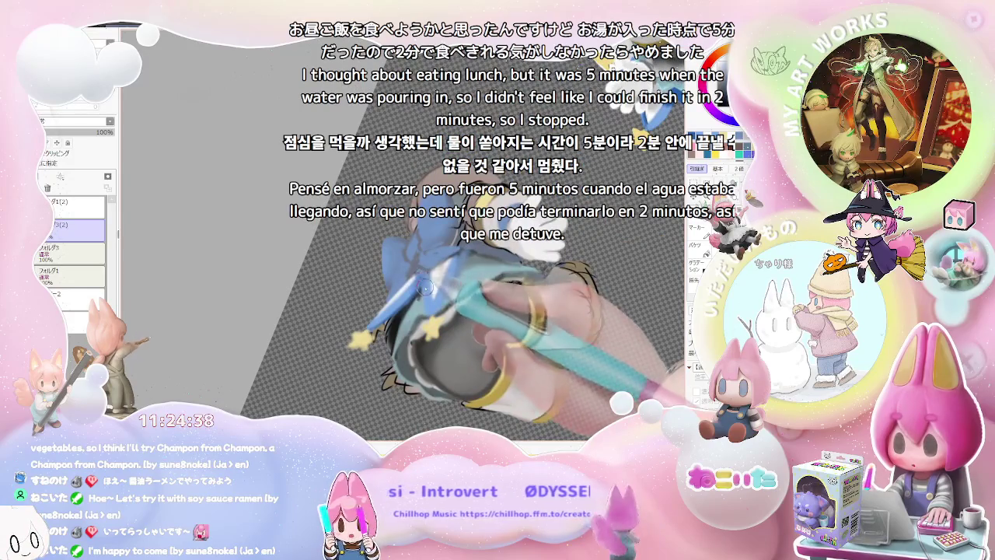
drag(422, 289, 399, 293)
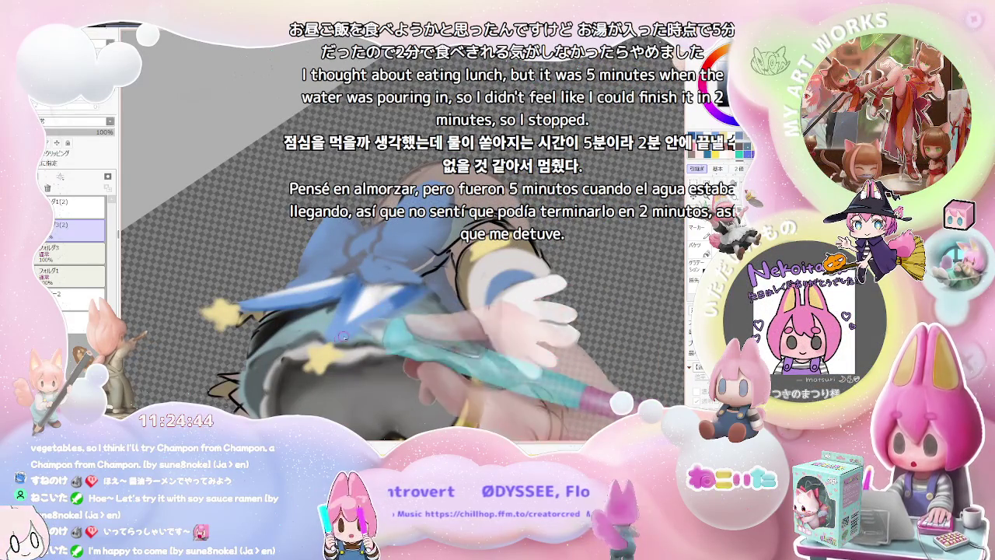
scroll(422, 288, down, 1)
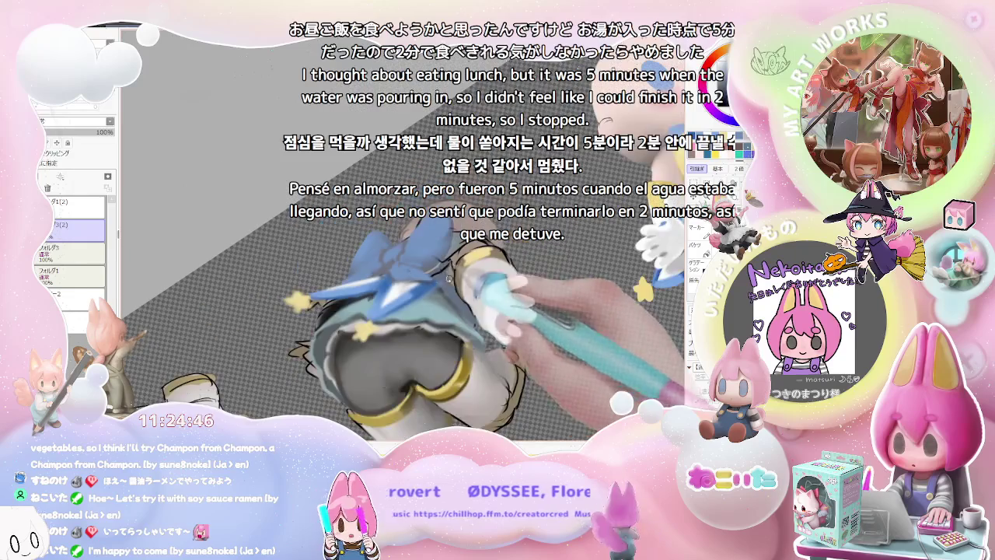
scroll(422, 288, down, 1)
scroll(423, 288, down, 1)
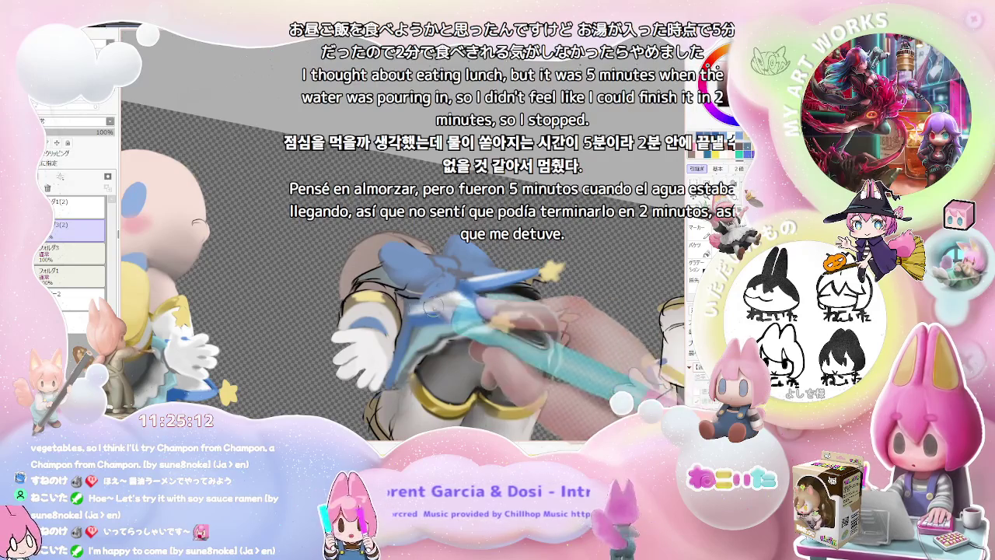
scroll(469, 308, down, 3)
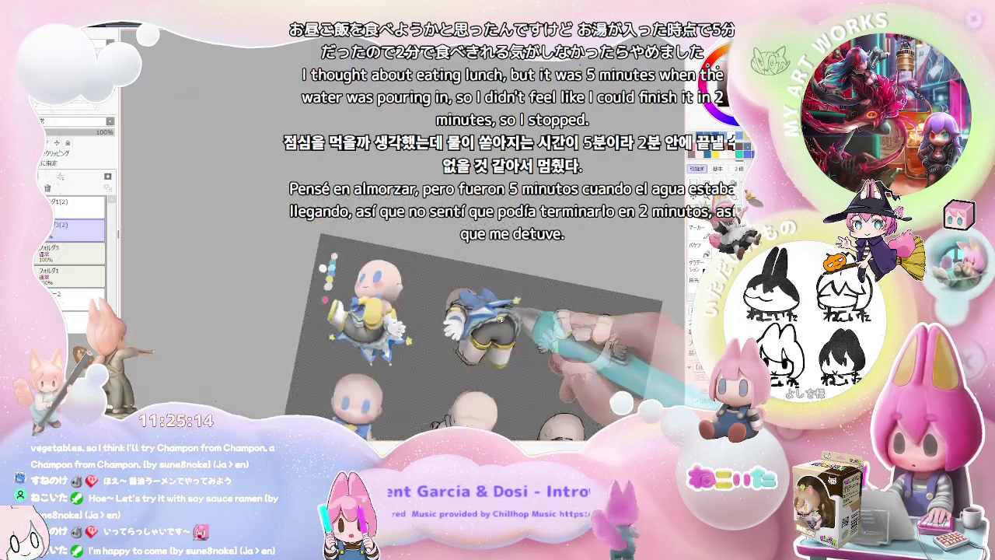
scroll(410, 309, up, 5)
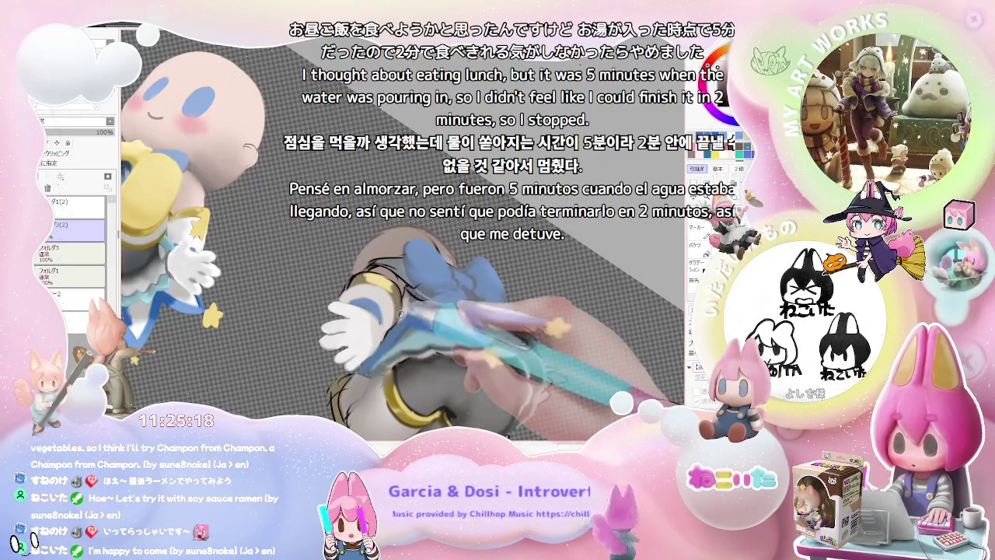
scroll(425, 312, down, 3)
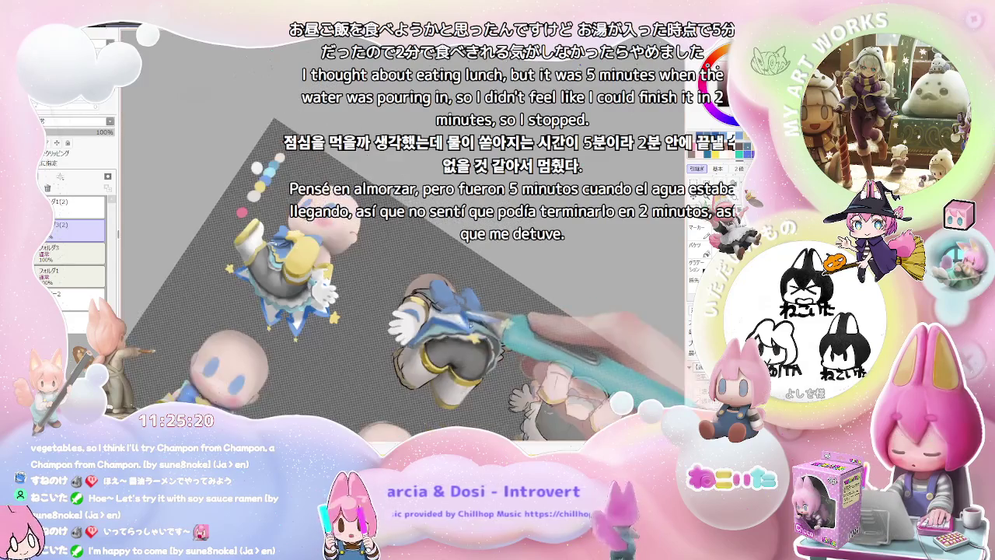
scroll(506, 332, down, 2)
scroll(356, 336, down, 2)
scroll(357, 337, up, 3)
scroll(297, 266, up, 2)
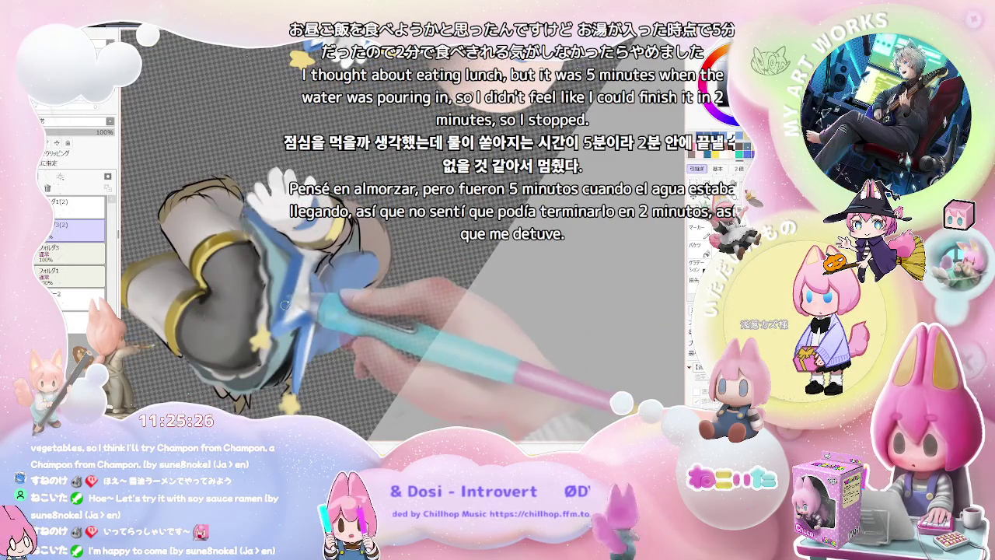
Resize the brush with ] and paint the bow ribbon edges and yellow star charms.
scroll(288, 280, down, 1)
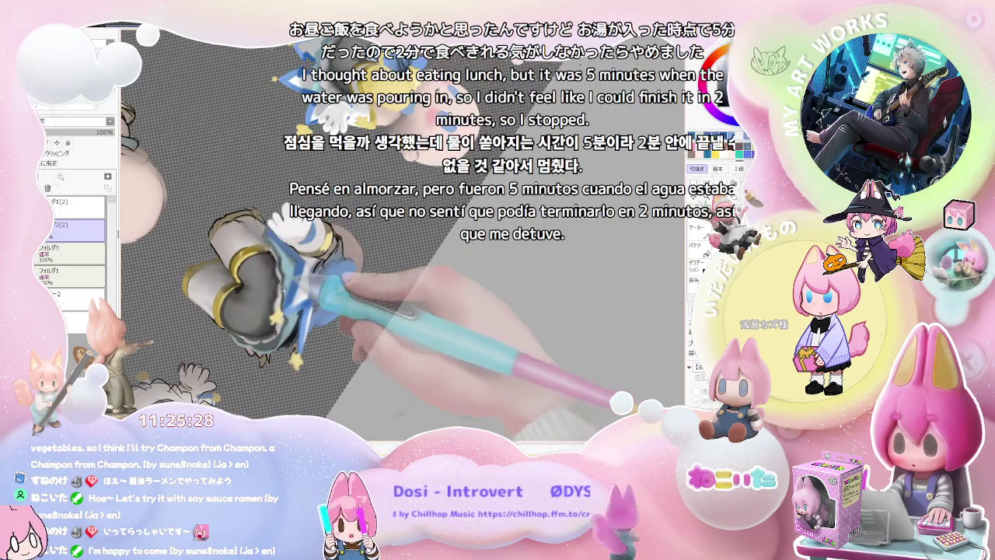
scroll(295, 330, up, 1)
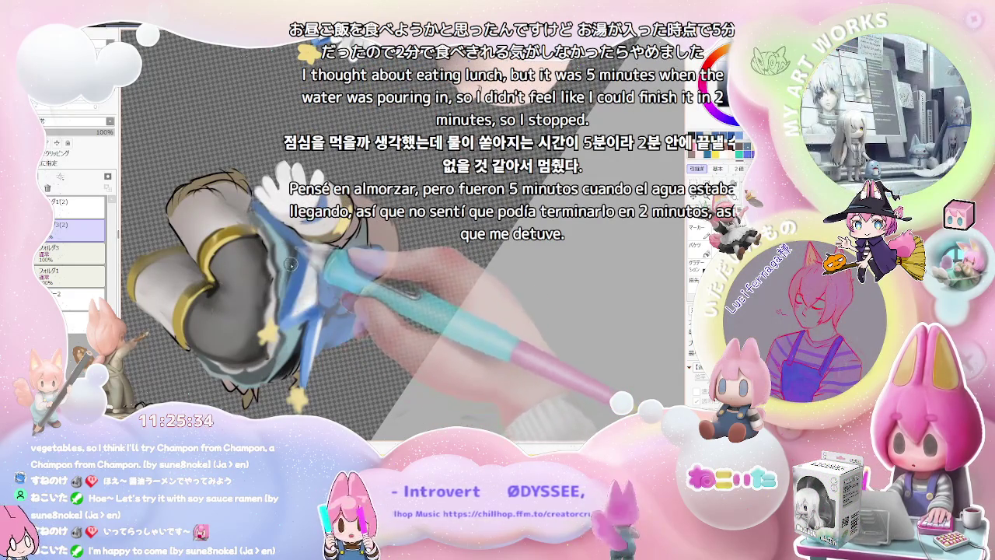
scroll(290, 259, down, 1)
scroll(290, 259, down, 1)
scroll(290, 259, down, 1)
scroll(334, 311, up, 2)
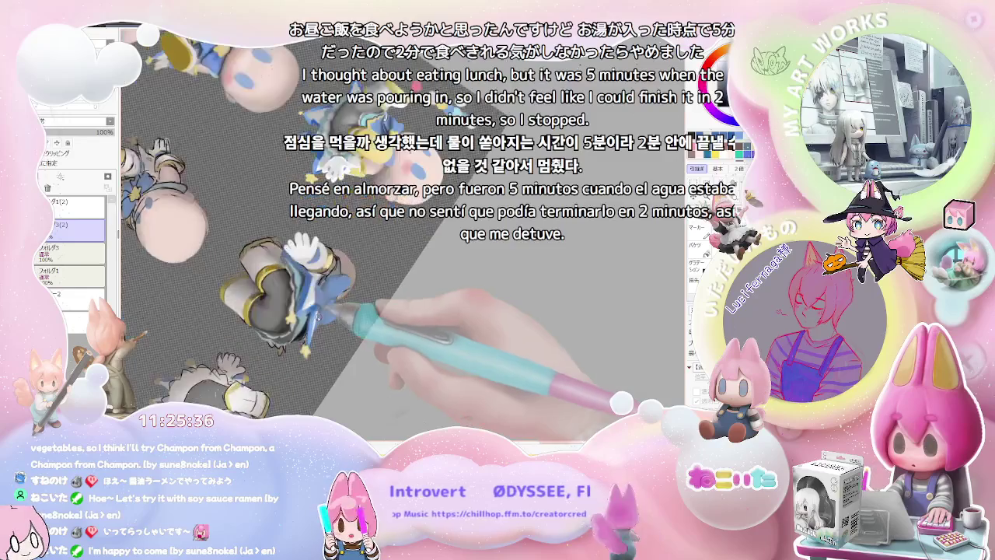
scroll(301, 273, up, 2)
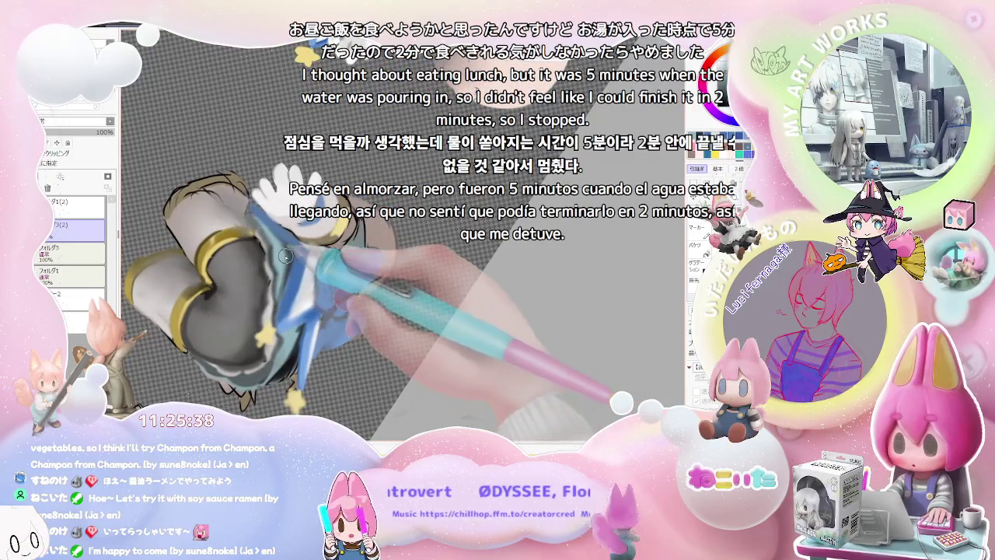
key(bracketright)
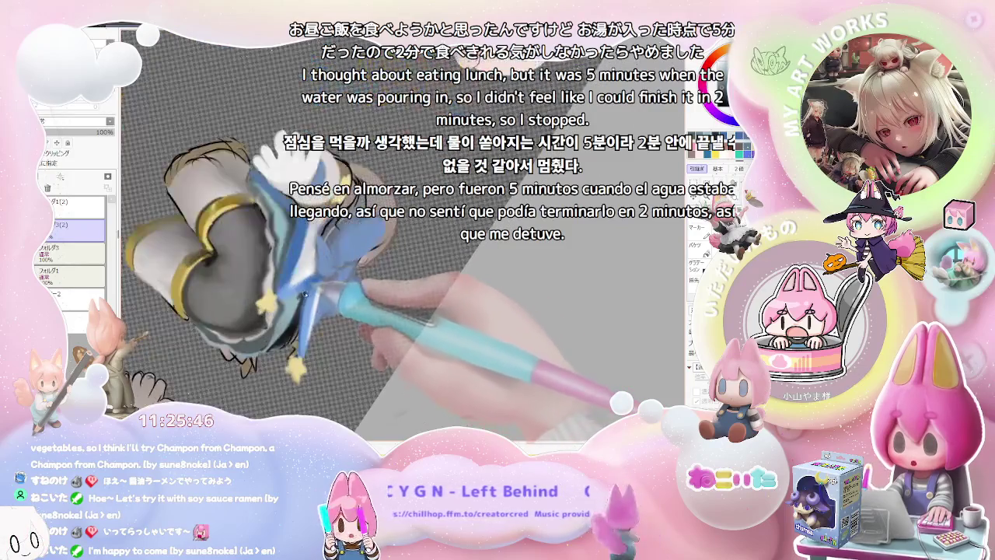
scroll(302, 297, up, 2)
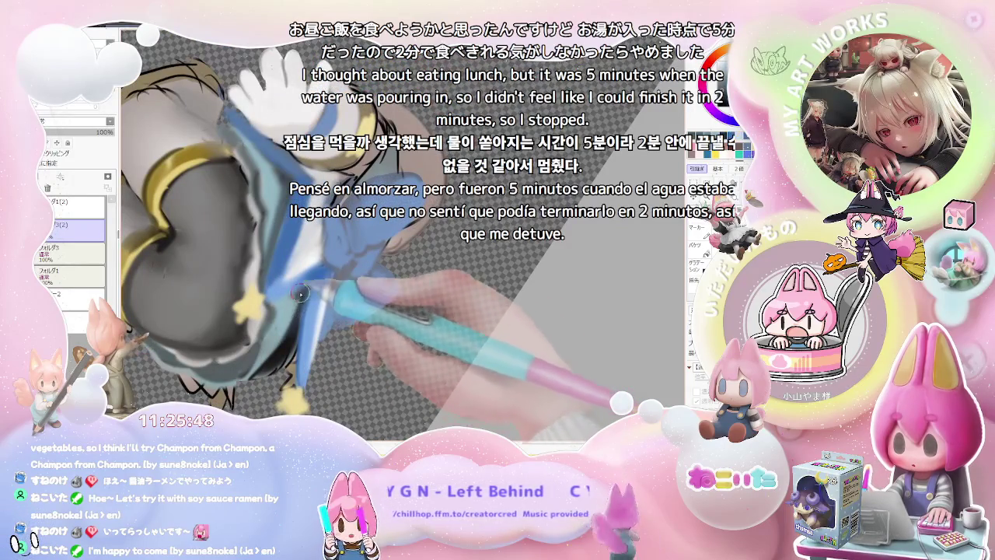
scroll(300, 298, down, 2)
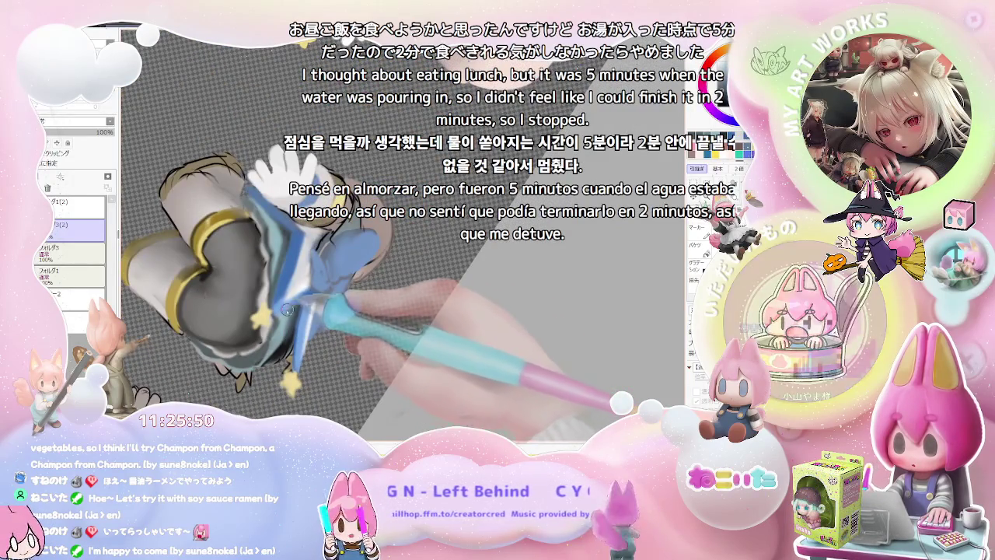
scroll(316, 303, down, 1)
scroll(316, 302, down, 3)
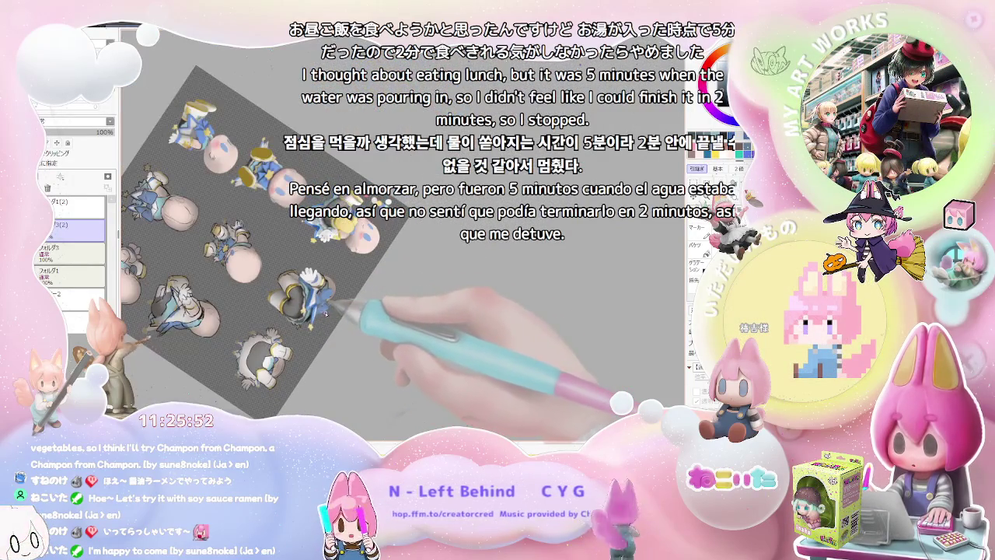
Darken the underside of the back-view piece's blue bow ribbons with deeper blue.
scroll(326, 315, up, 1)
scroll(366, 315, up, 2)
scroll(420, 318, up, 1)
scroll(462, 319, up, 1)
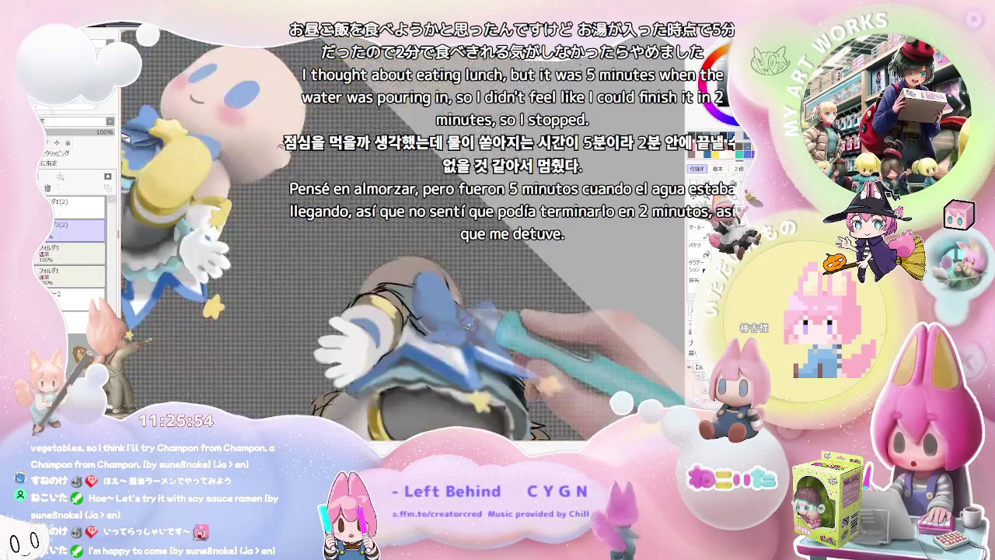
scroll(434, 340, up, 1)
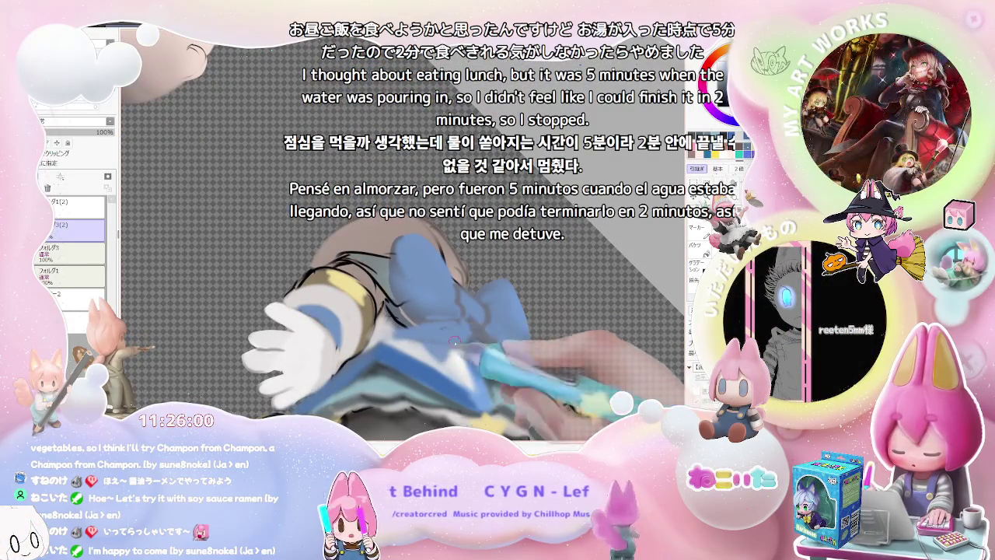
scroll(445, 357, down, 2)
scroll(445, 356, down, 2)
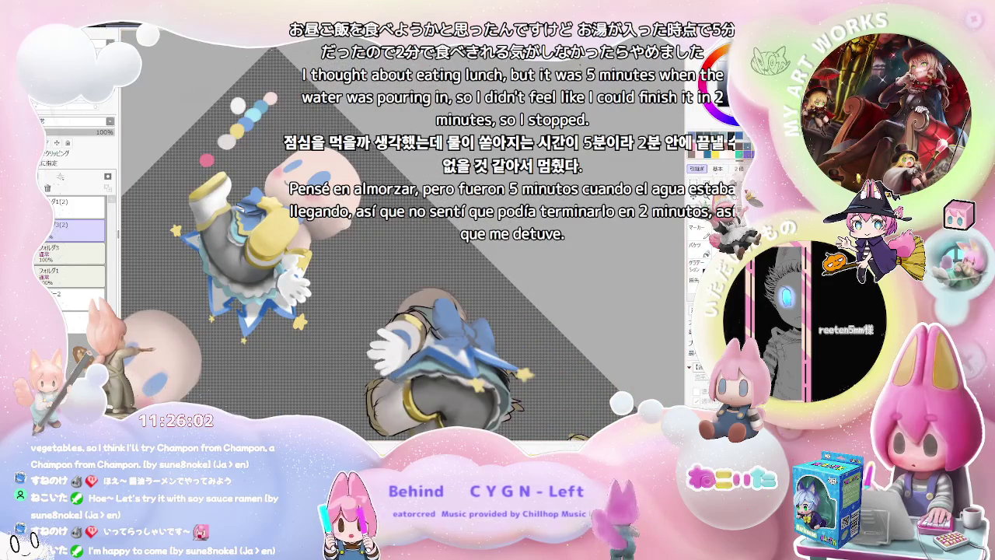
scroll(420, 340, up, 2)
scroll(420, 341, up, 2)
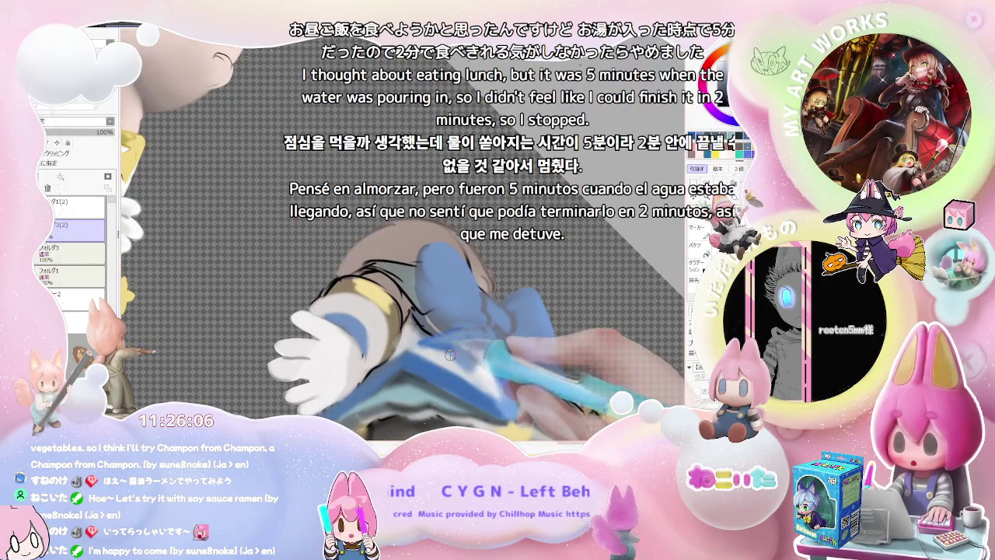
Shade the star-trimmed cape beside the white glove on the lower figure piece.
scroll(484, 357, down, 2)
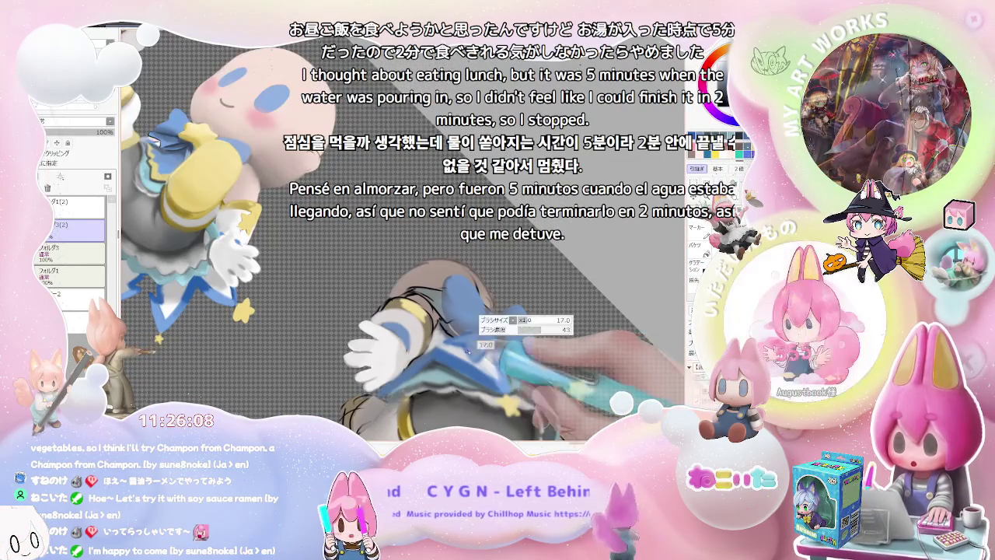
scroll(450, 341, up, 2)
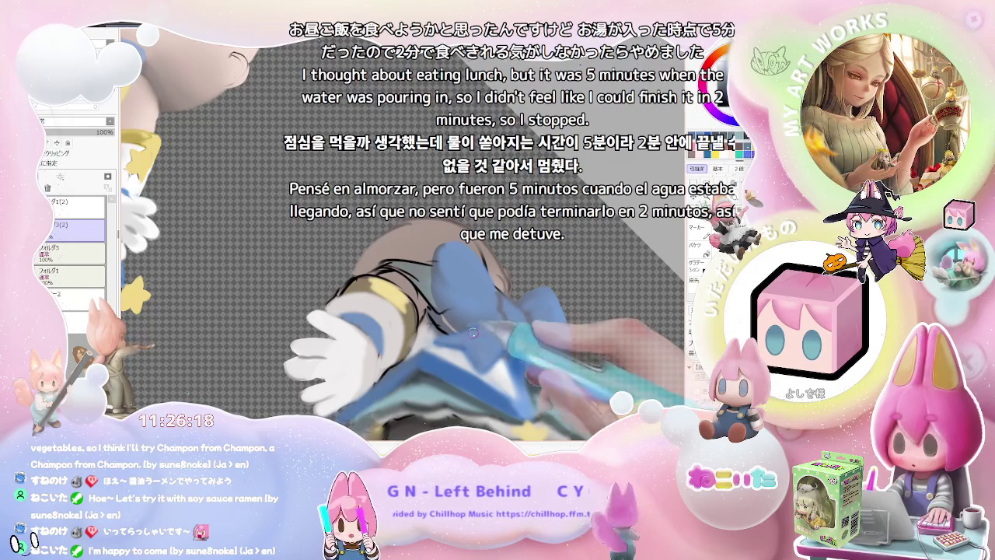
scroll(478, 331, down, 2)
scroll(477, 331, down, 1)
scroll(498, 335, up, 2)
scroll(505, 338, up, 1)
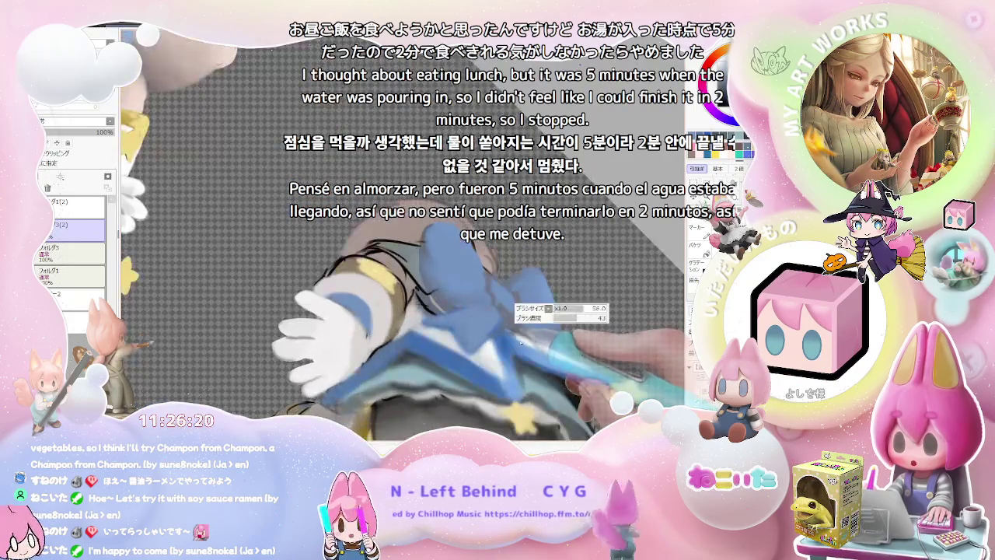
scroll(521, 342, down, 2)
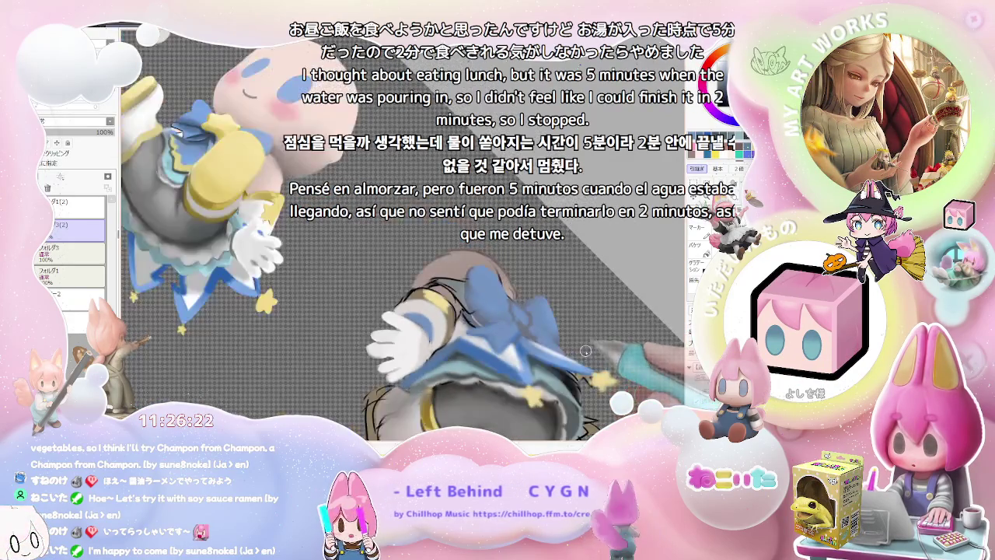
scroll(514, 350, down, 1)
scroll(493, 368, up, 1)
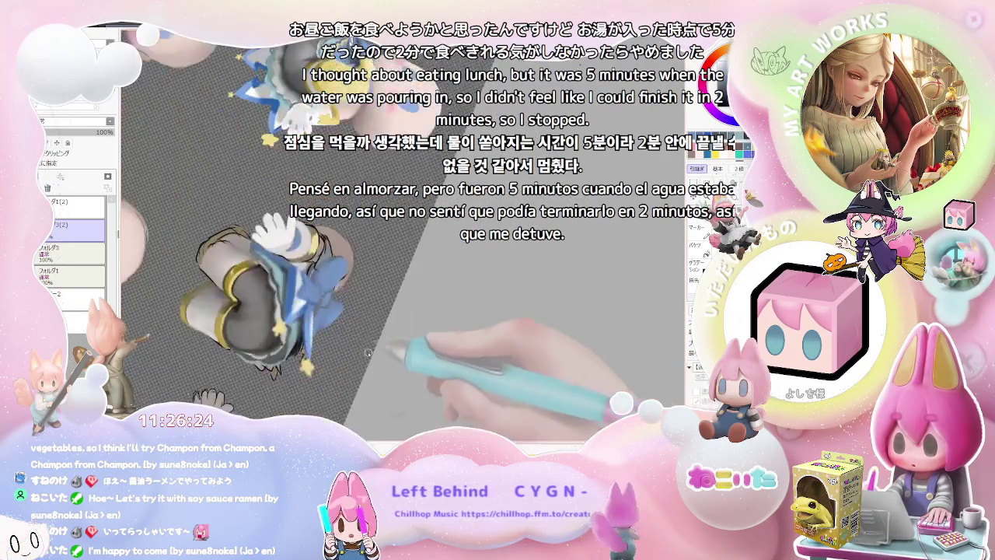
Zoom in on the torso piece and shade its blue star bow.
scroll(467, 350, up, 2)
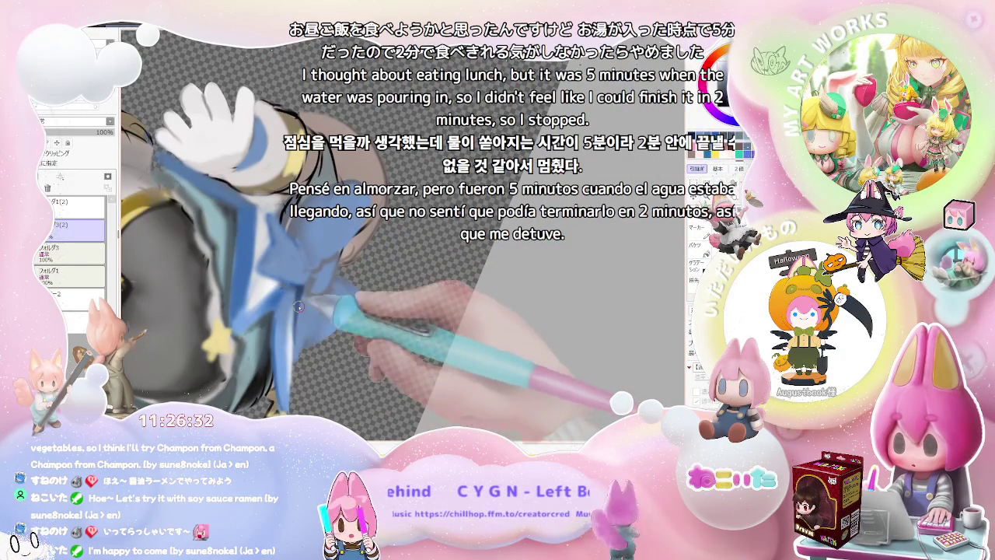
scroll(303, 289, down, 1)
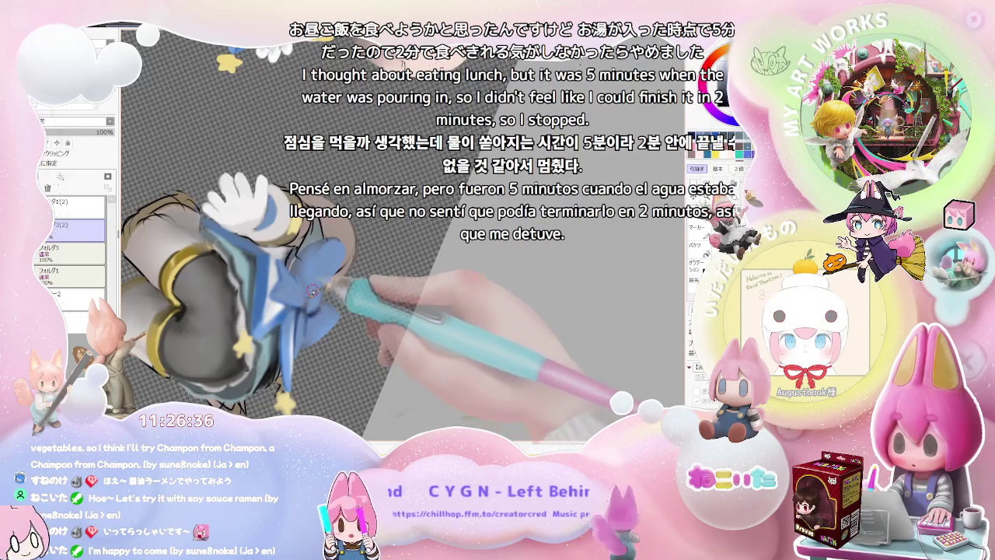
scroll(307, 295, down, 1)
scroll(308, 295, down, 1)
scroll(307, 296, down, 1)
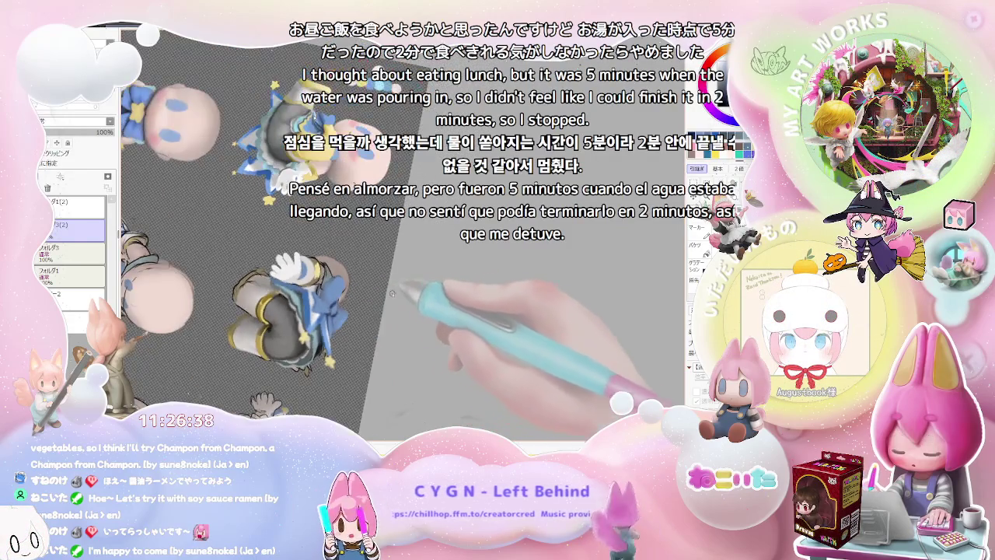
scroll(307, 295, down, 1)
scroll(389, 323, up, 2)
scroll(365, 324, up, 1)
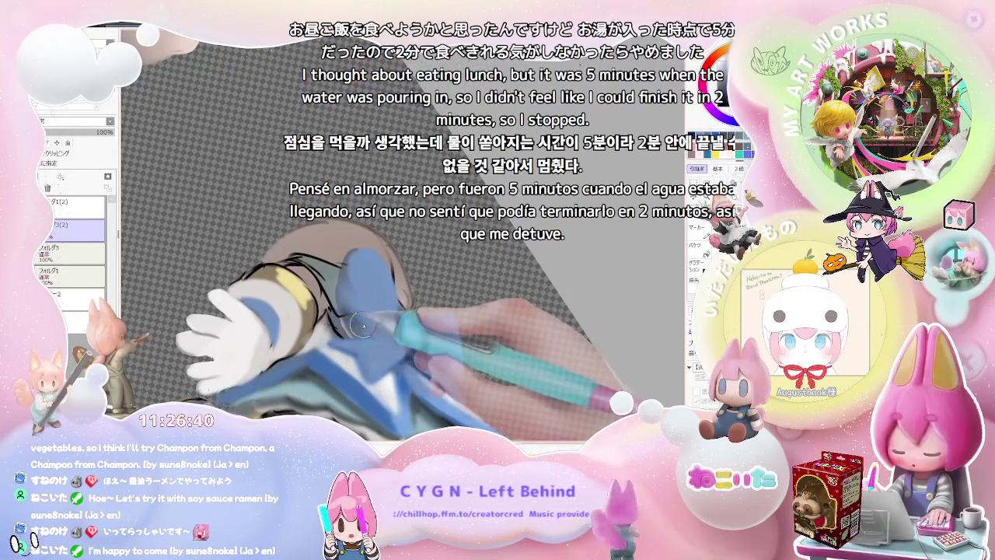
scroll(376, 330, down, 1)
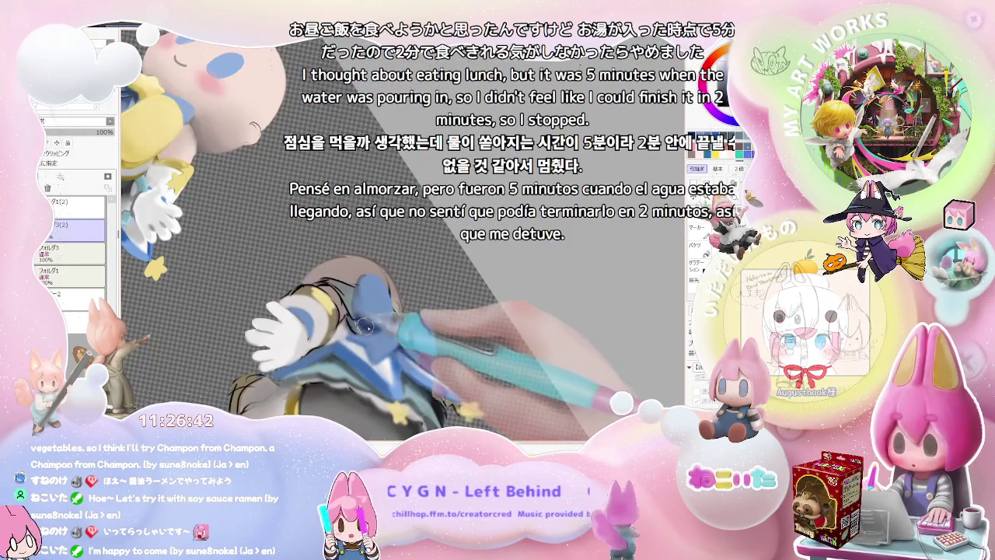
scroll(362, 325, down, 2)
scroll(365, 326, down, 2)
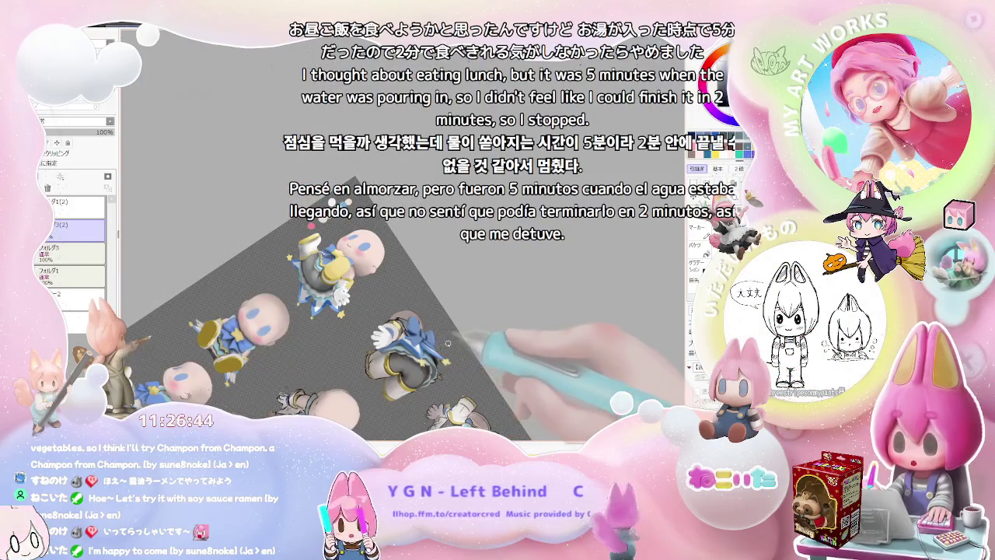
scroll(420, 336, up, 1)
scroll(373, 327, up, 1)
scroll(334, 320, up, 1)
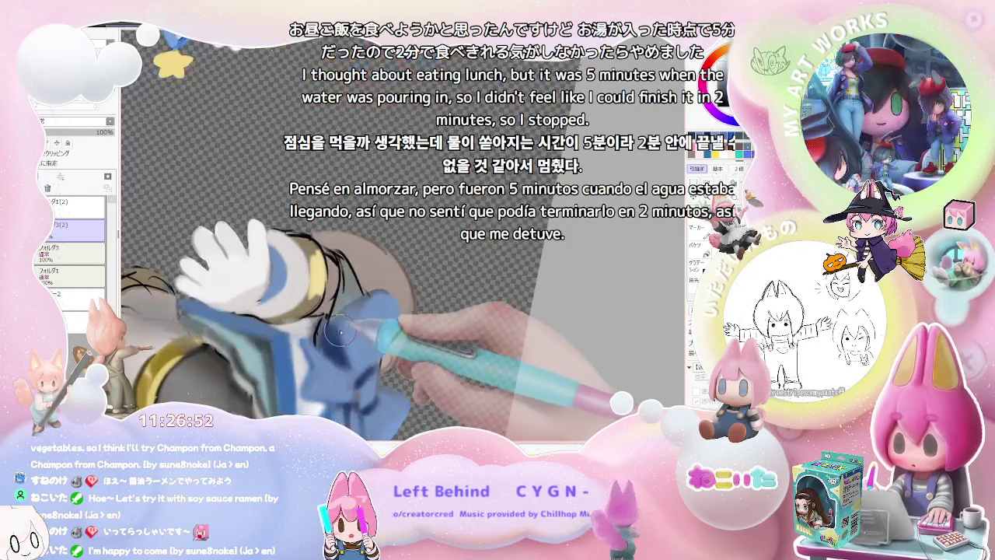
With the canvas tilted, shade the grey shorts after checking the brush size readout.
key(End)
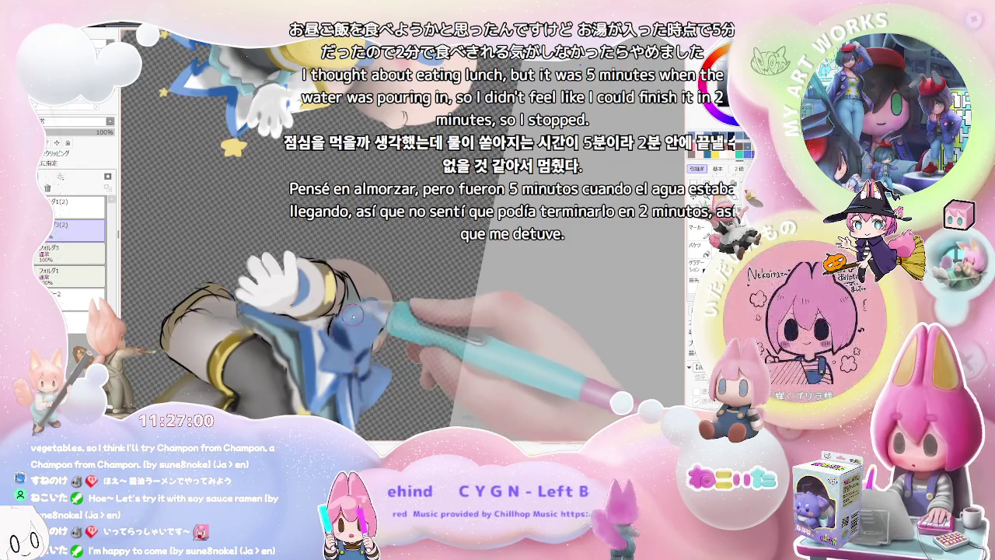
scroll(354, 315, down, 2)
scroll(393, 319, down, 2)
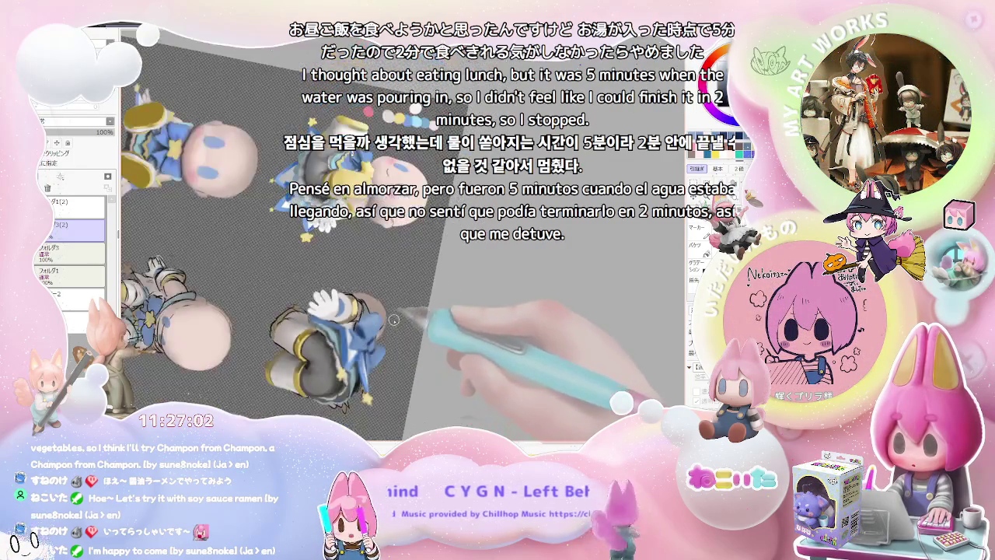
scroll(394, 319, down, 1)
scroll(366, 306, up, 2)
scroll(335, 301, up, 2)
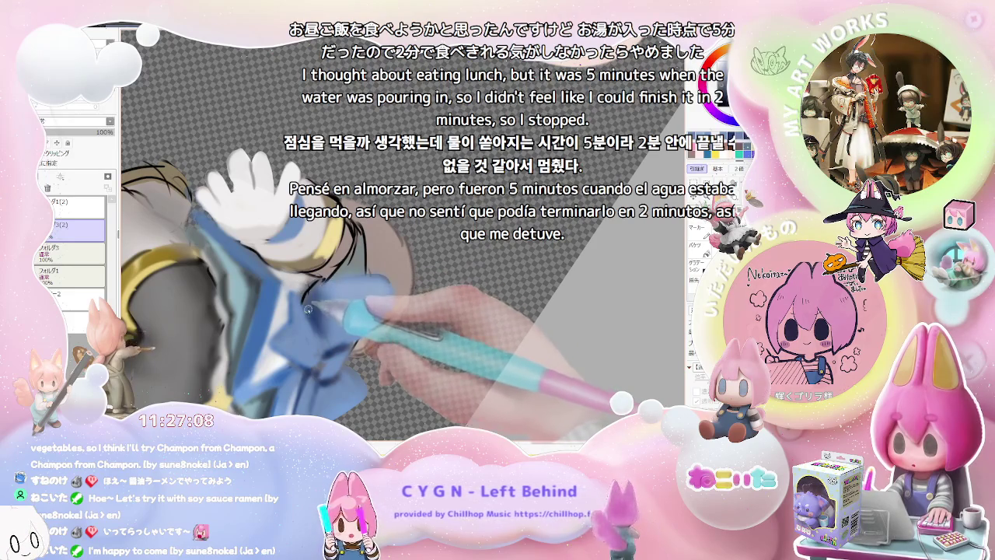
right_click(305, 306)
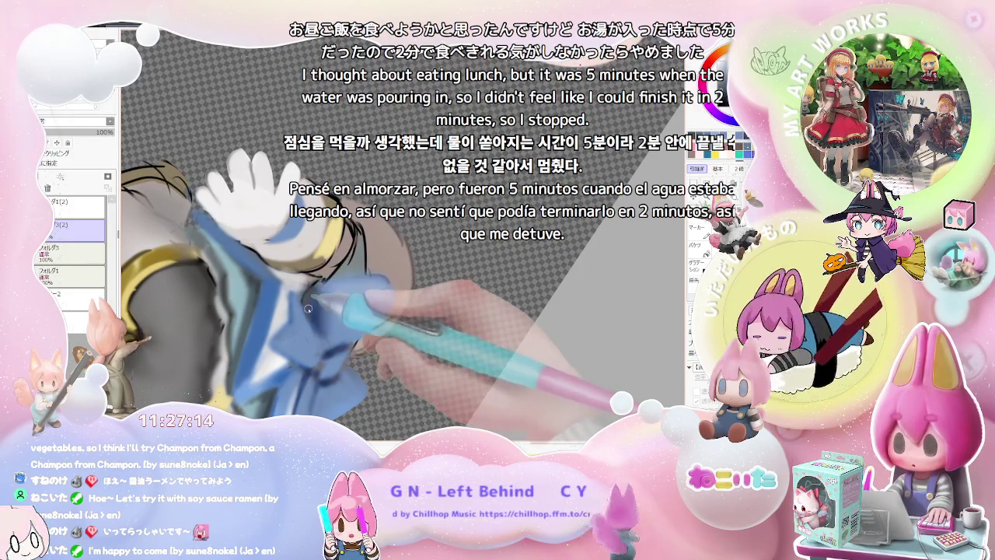
scroll(342, 279, down, 2)
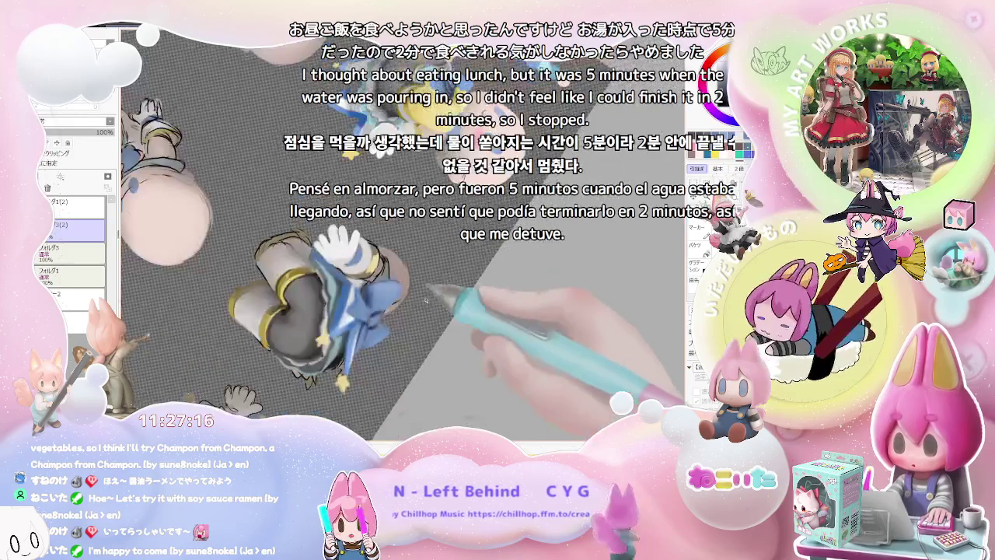
scroll(373, 295, down, 2)
scroll(405, 311, down, 2)
scroll(426, 325, up, 2)
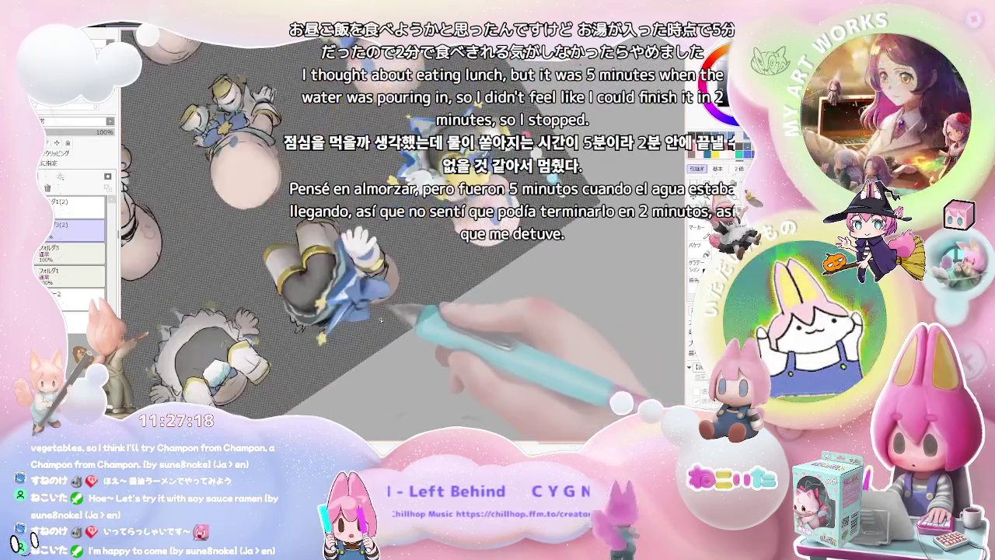
scroll(381, 307, up, 2)
scroll(334, 286, up, 2)
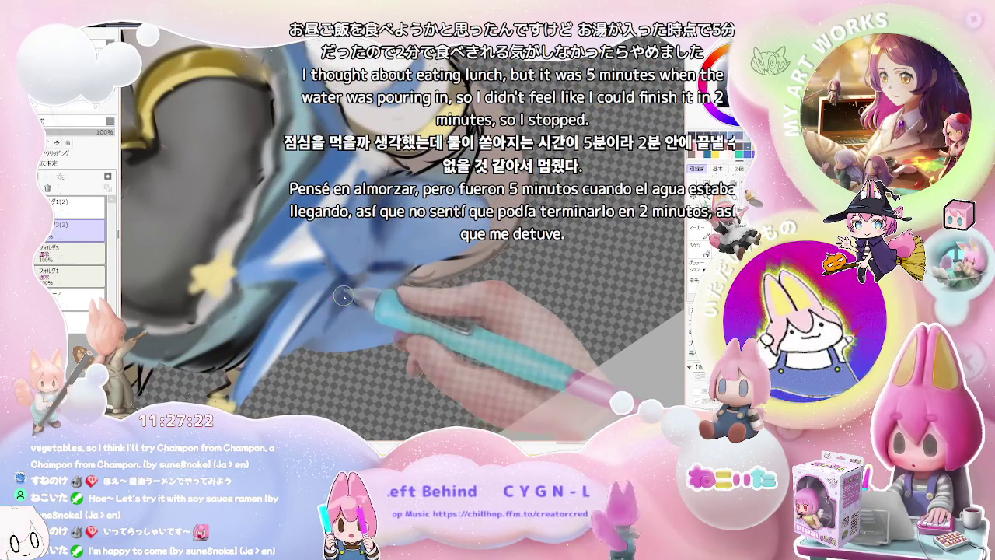
scroll(359, 299, down, 1)
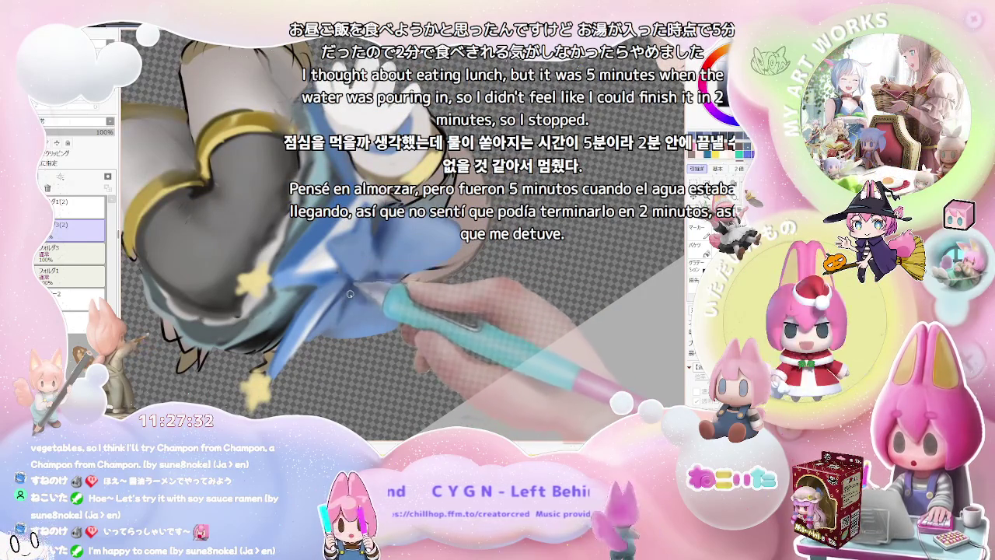
scroll(350, 289, down, 1)
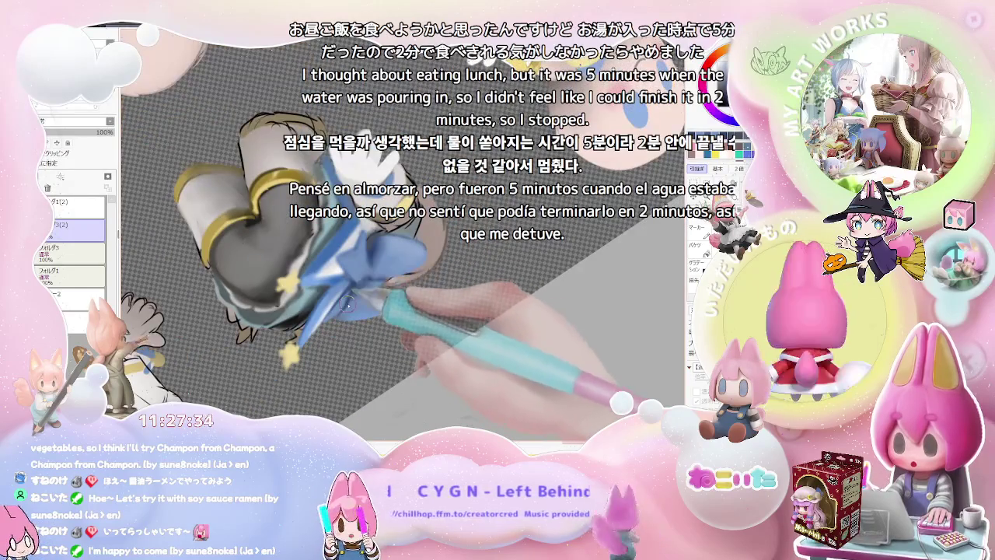
scroll(373, 305, up, 1)
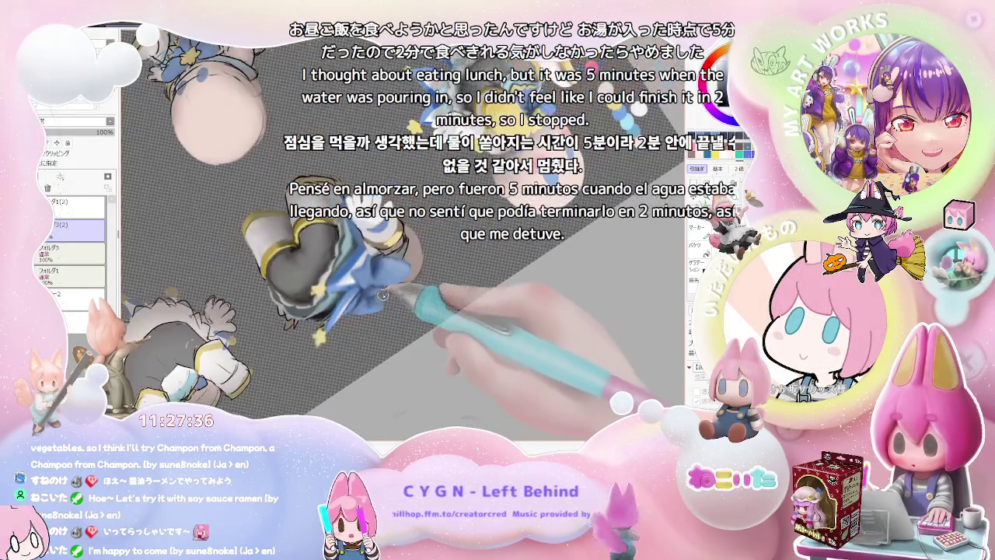
scroll(372, 303, down, 1)
scroll(373, 299, up, 1)
scroll(372, 294, up, 1)
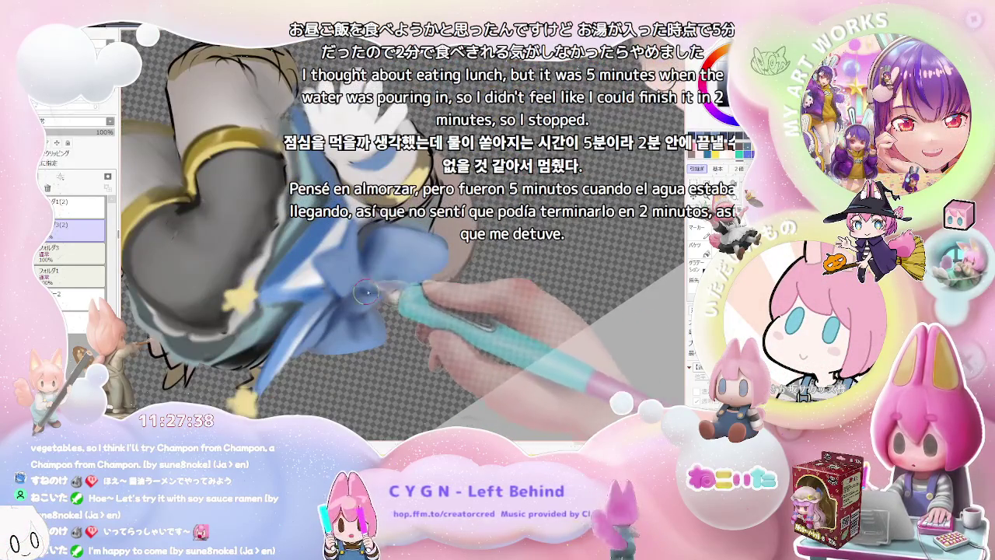
scroll(365, 293, down, 3)
scroll(426, 274, up, 1)
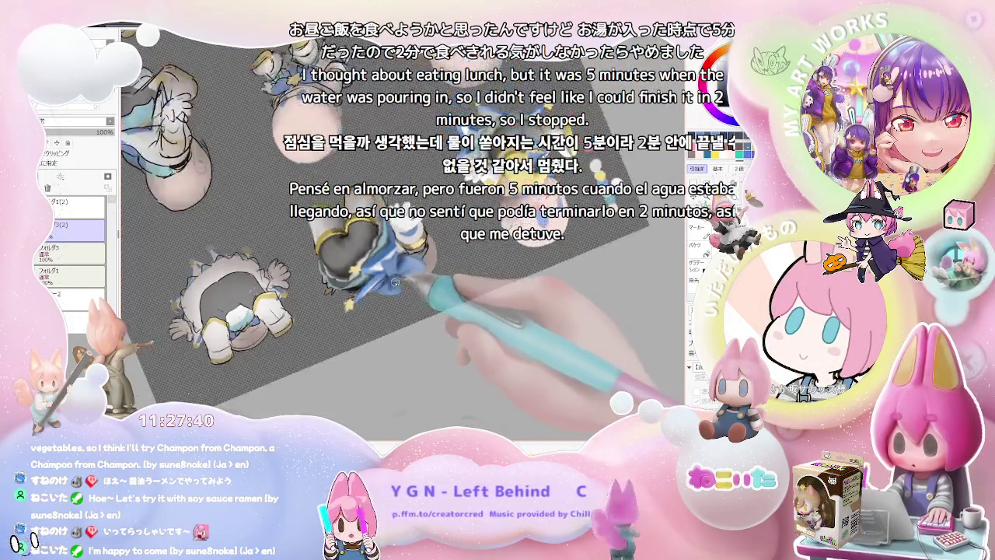
scroll(404, 271, up, 1)
scroll(381, 266, up, 2)
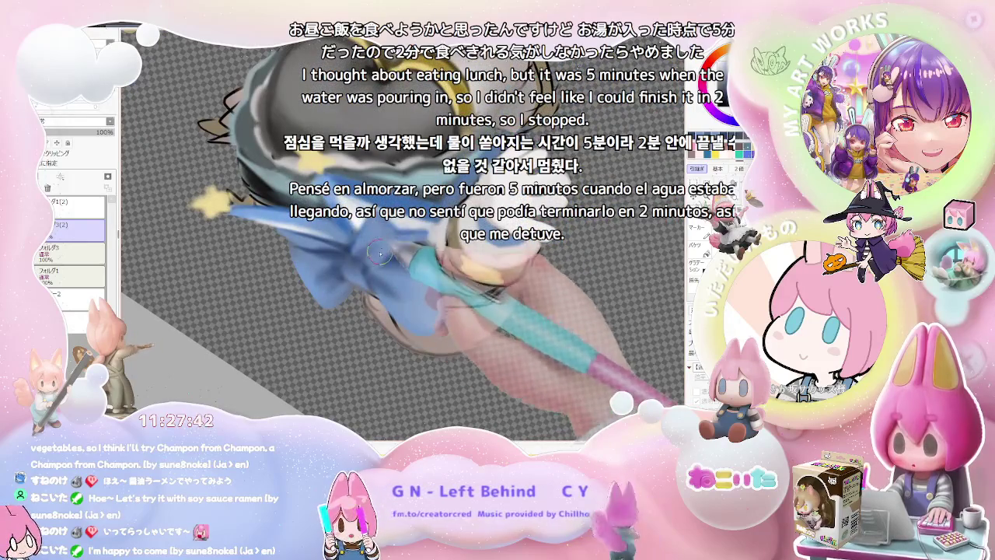
scroll(374, 264, down, 2)
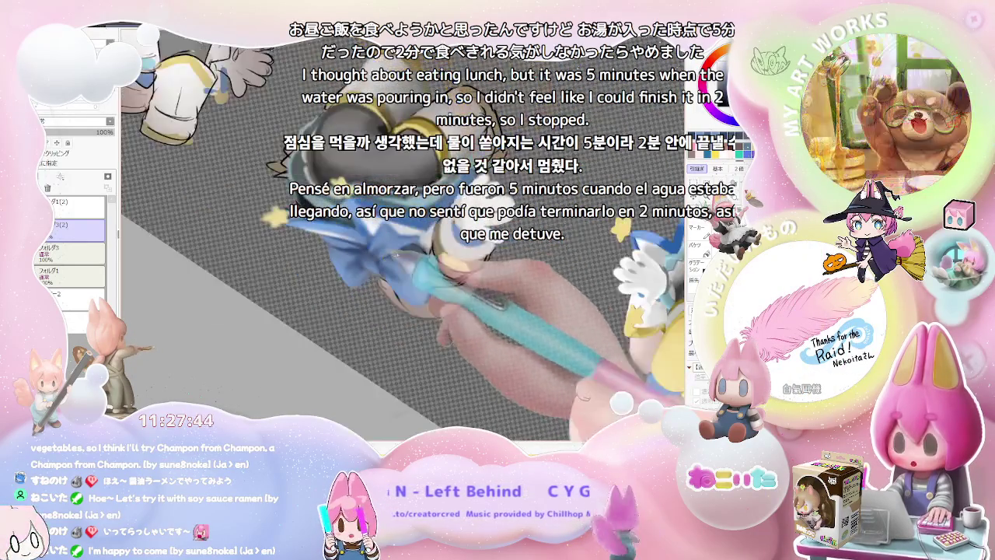
scroll(436, 257, down, 1)
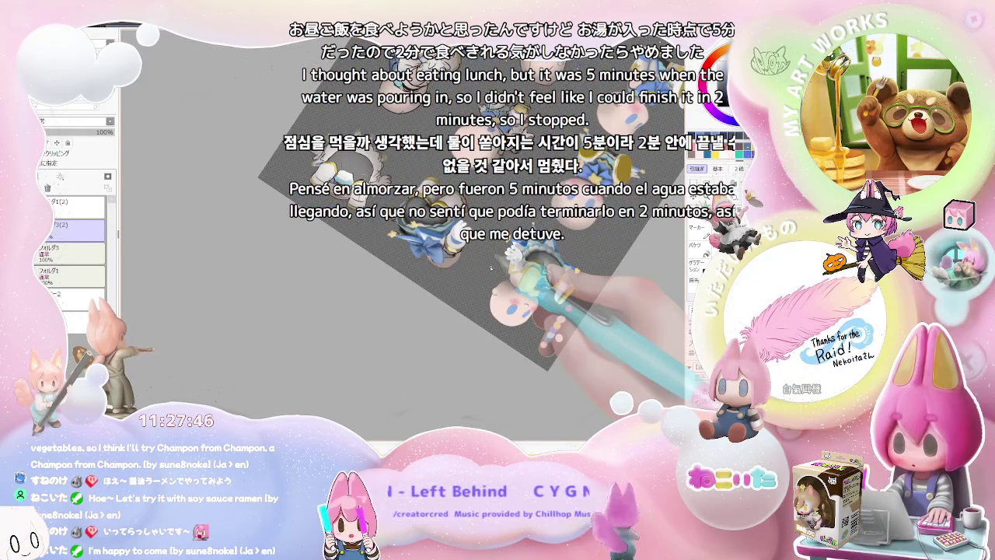
With the view upright again, shade the gold bands below the shorts.
key(Home)
scroll(491, 268, up, 2)
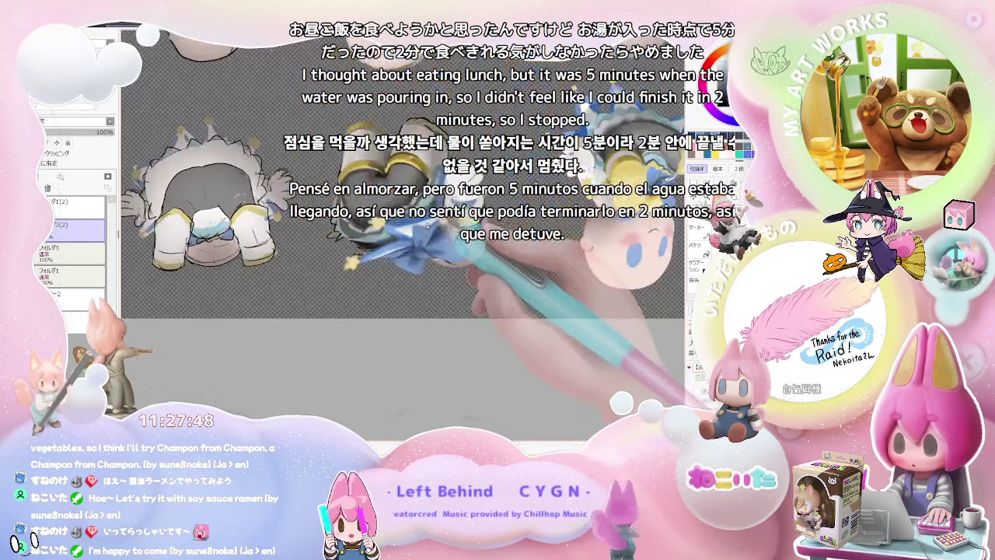
scroll(402, 233, up, 2)
scroll(402, 233, up, 1)
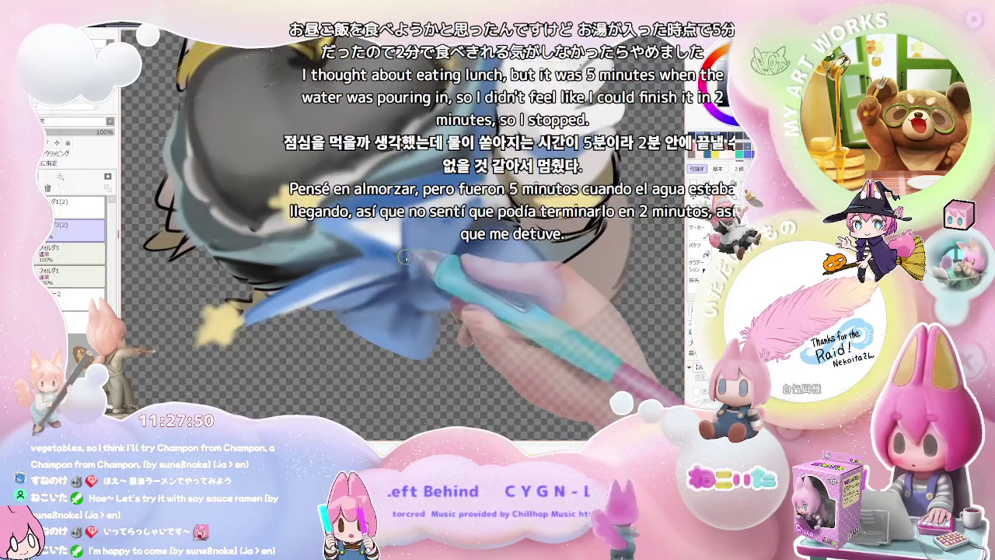
scroll(403, 269, down, 1)
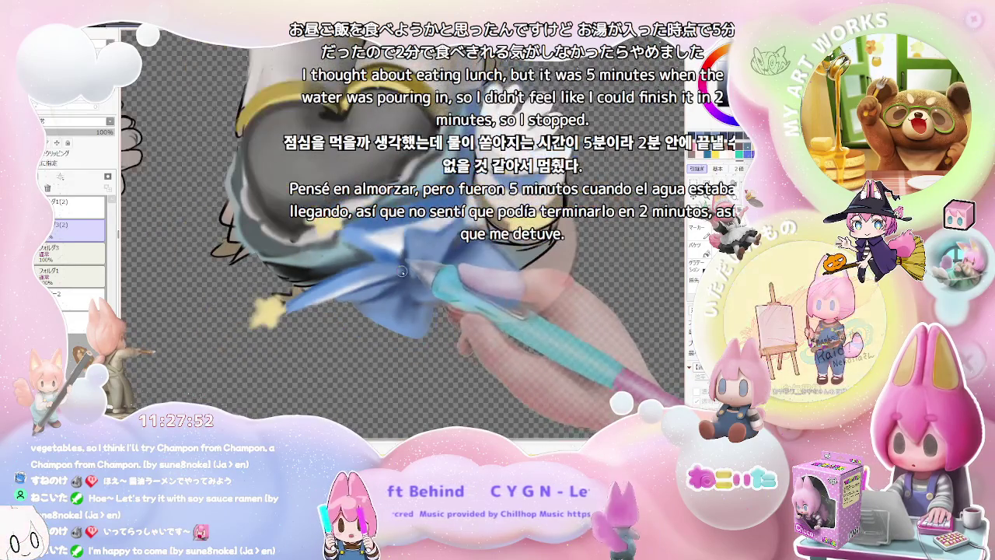
scroll(436, 287, down, 1)
scroll(480, 308, down, 1)
scroll(484, 311, up, 1)
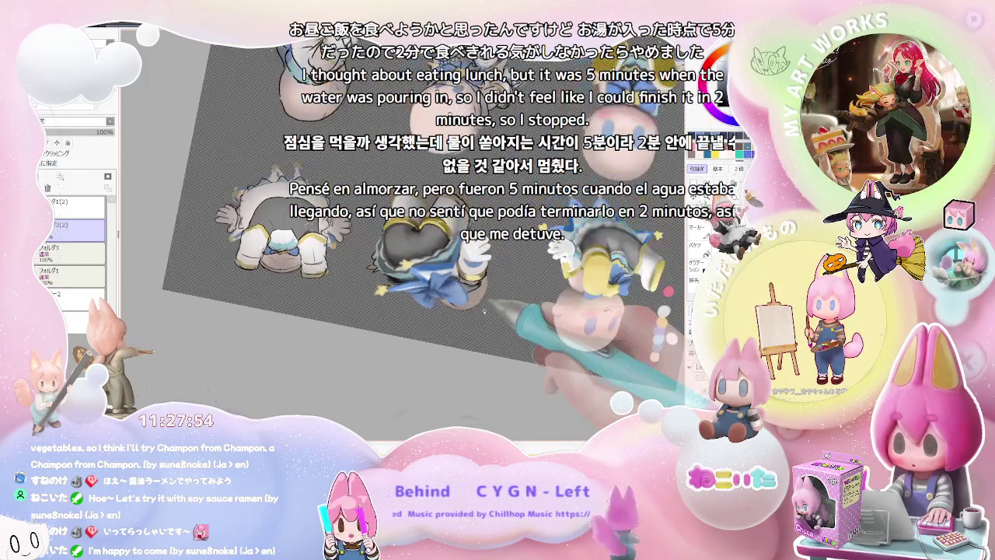
scroll(451, 304, up, 1)
scroll(404, 291, up, 1)
scroll(358, 280, up, 1)
scroll(345, 275, up, 1)
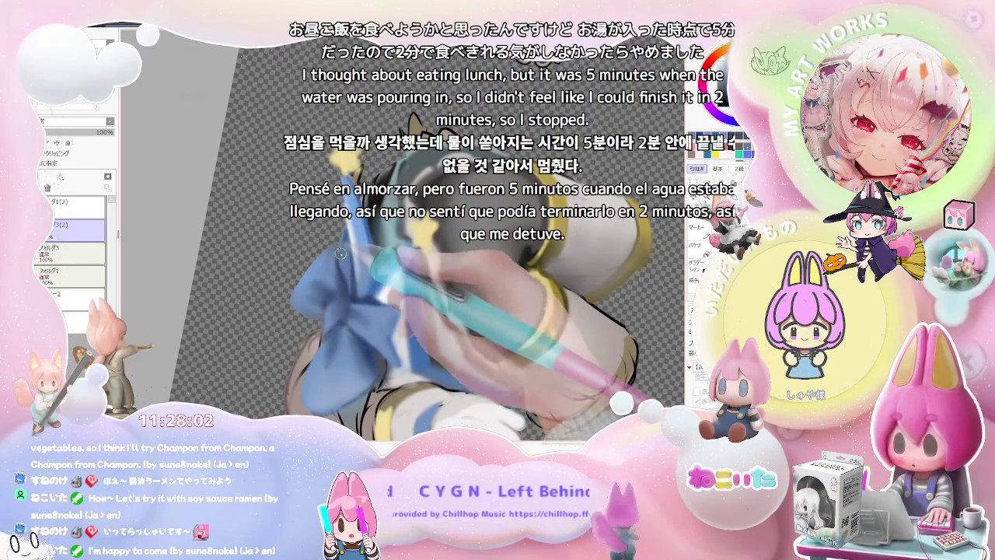
scroll(339, 252, down, 2)
scroll(338, 252, down, 2)
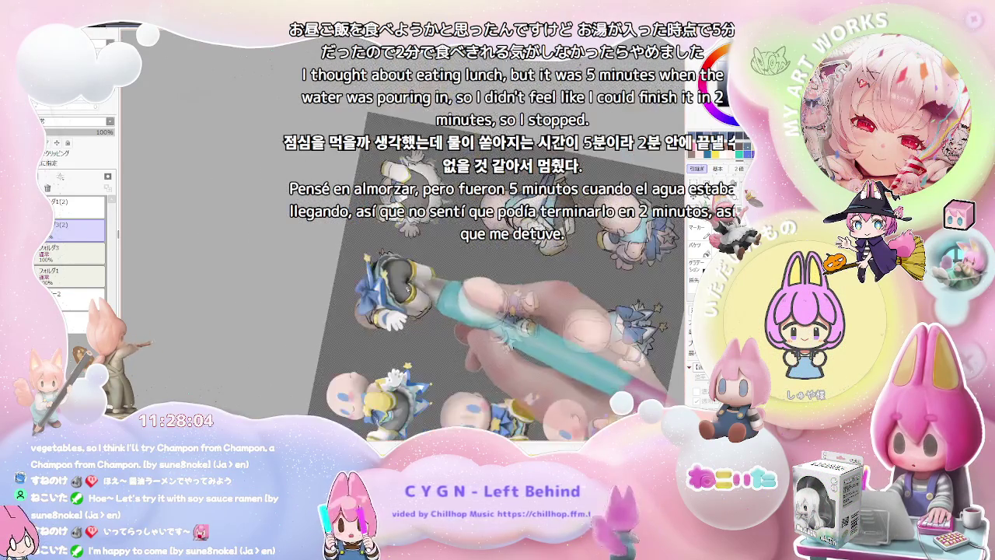
scroll(358, 243, up, 2)
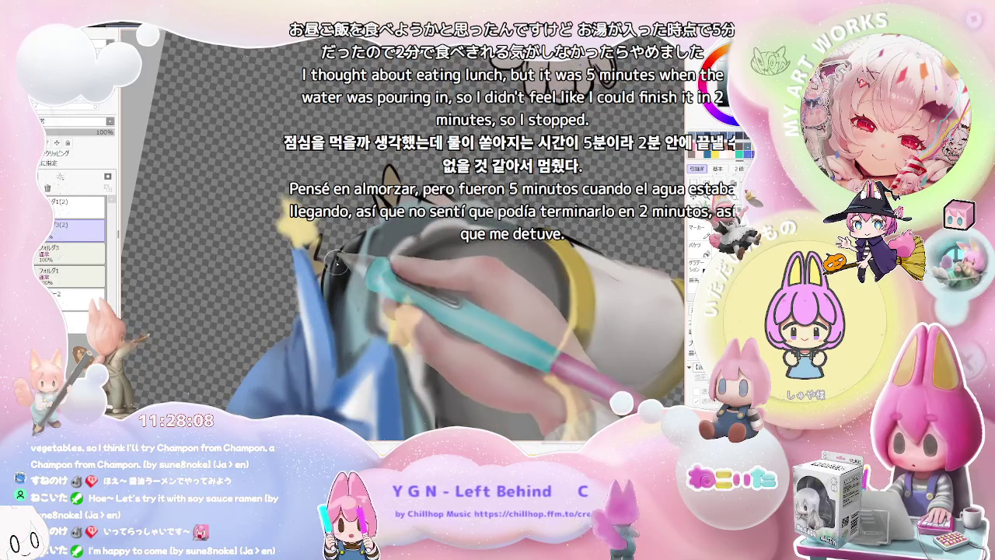
scroll(344, 259, down, 1)
scroll(342, 272, down, 1)
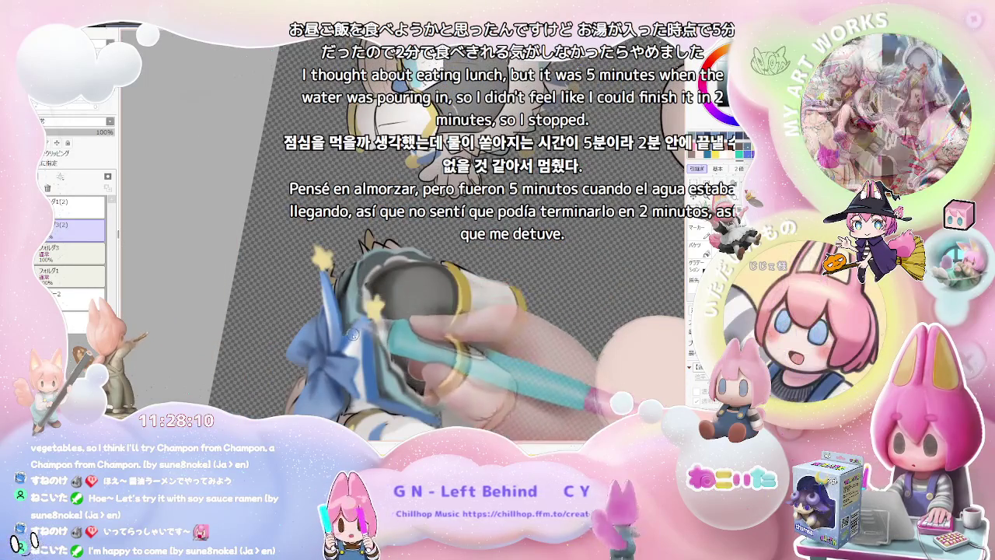
scroll(339, 292, up, 1)
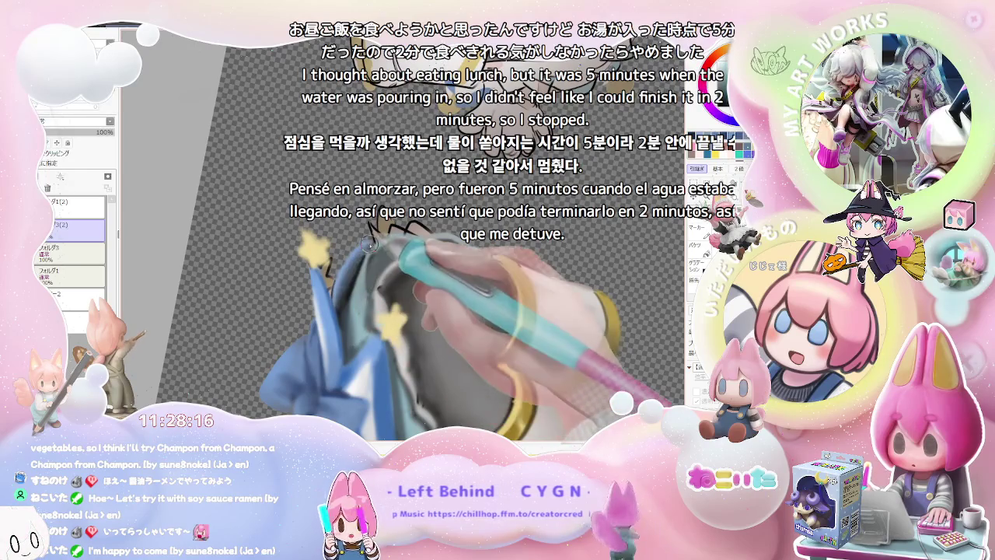
scroll(344, 308, down, 1)
scroll(365, 311, down, 1)
scroll(405, 315, down, 1)
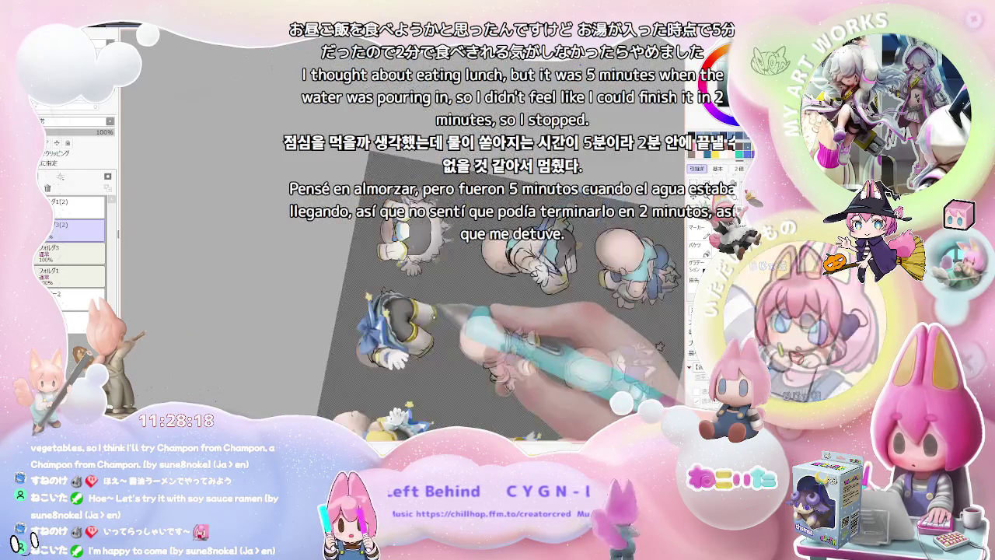
scroll(429, 317, up, 1)
scroll(429, 317, up, 1)
scroll(429, 317, up, 2)
scroll(428, 317, up, 1)
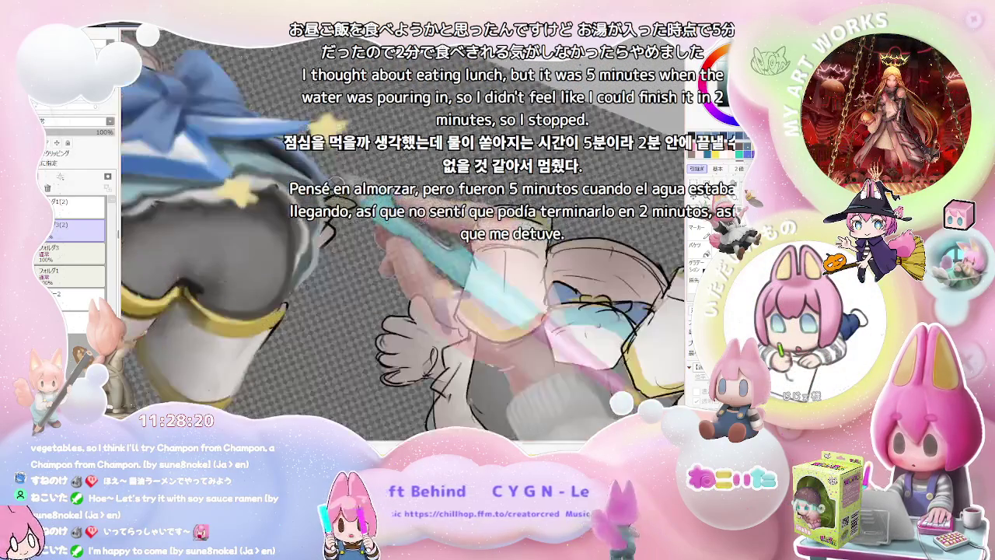
scroll(426, 223, down, 1)
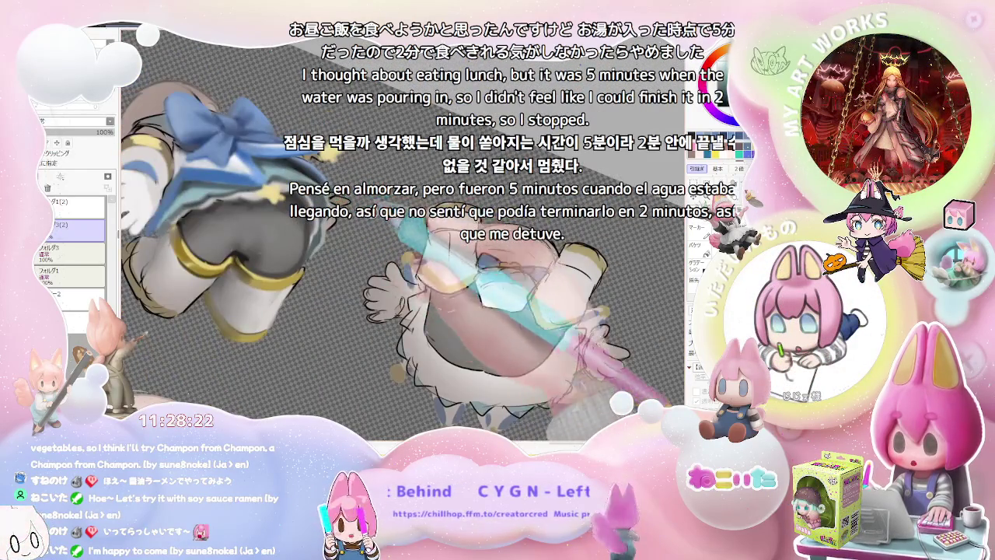
scroll(426, 223, down, 1)
scroll(427, 224, up, 1)
scroll(432, 233, up, 1)
scroll(436, 241, up, 1)
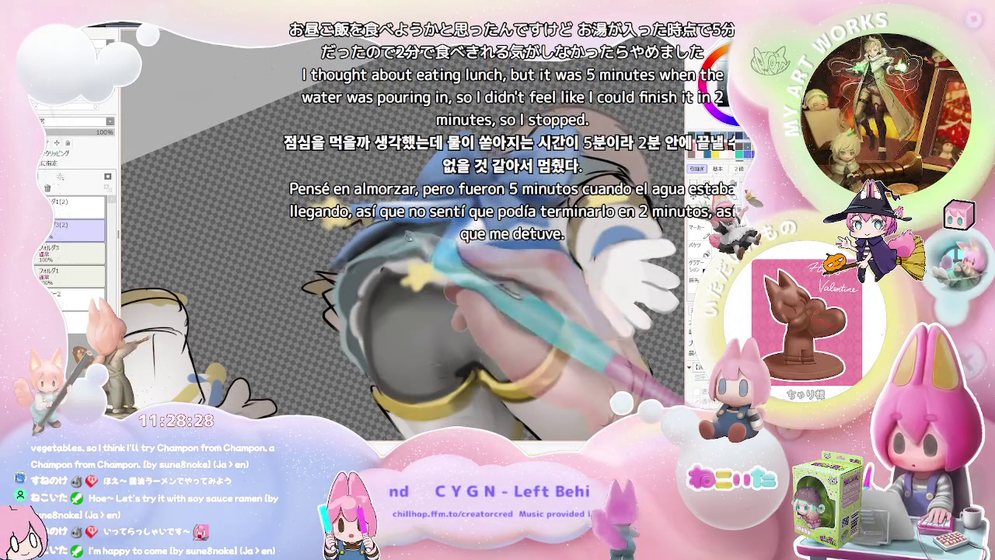
scroll(426, 248, down, 1)
scroll(426, 247, down, 1)
key(Delete)
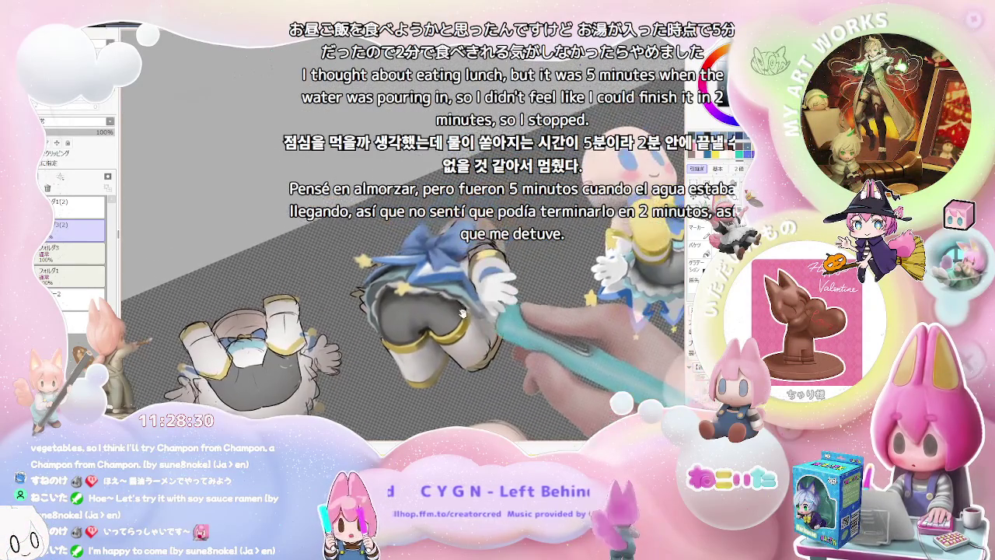
Tilt the canvas further and paint detail on the blue ribbon with a size-32 brush.
key(Delete)
key(bracketright)
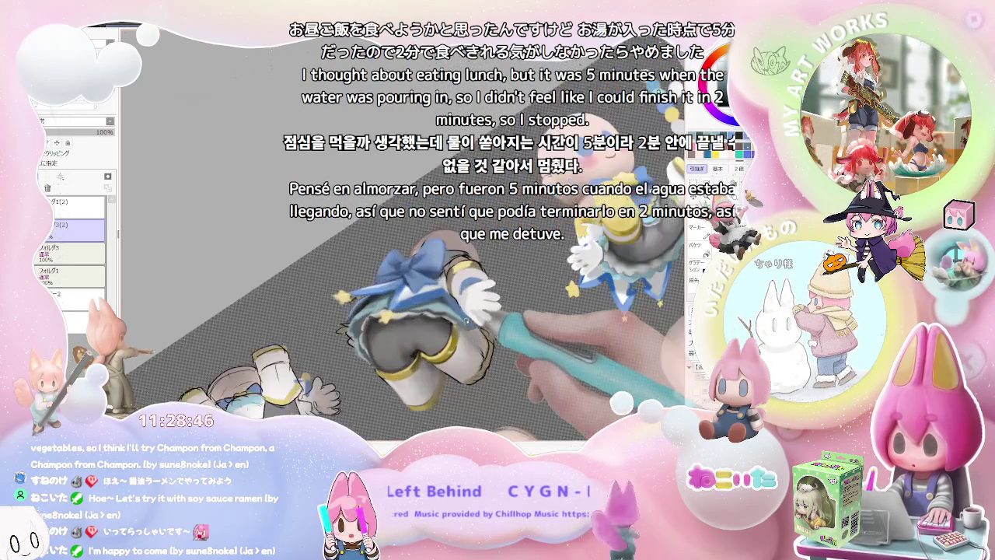
scroll(469, 330, up, 5)
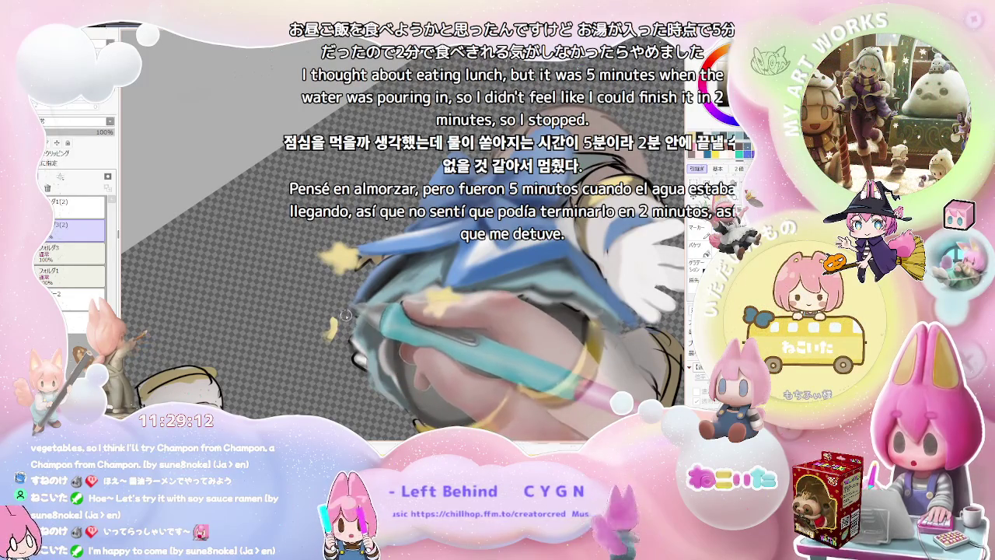
Refine the yellow stars and gold band with brush size 29, view rotated about 50 degrees.
key(Home)
drag(458, 325, 447, 333)
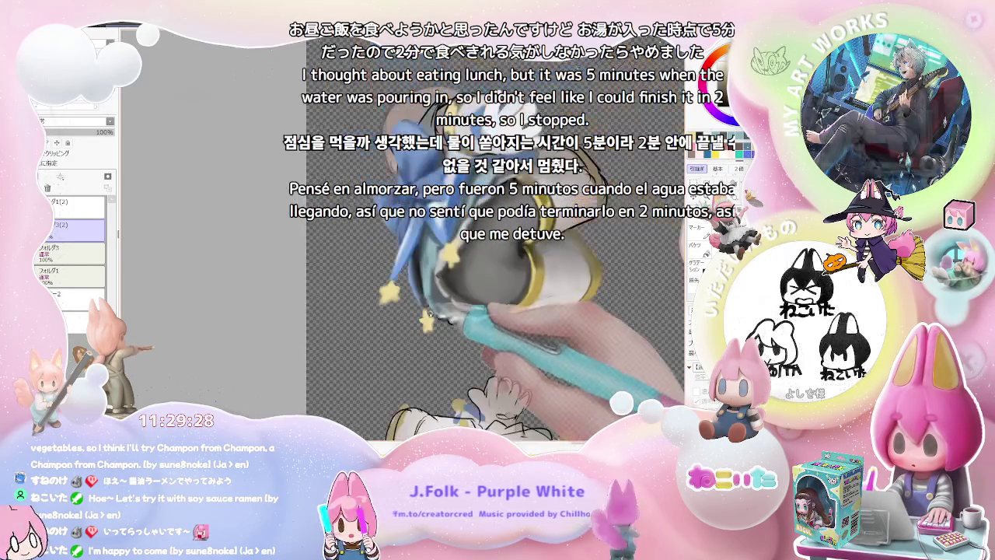
scroll(464, 239, down, 3)
key(End)
key(End)
key(End)
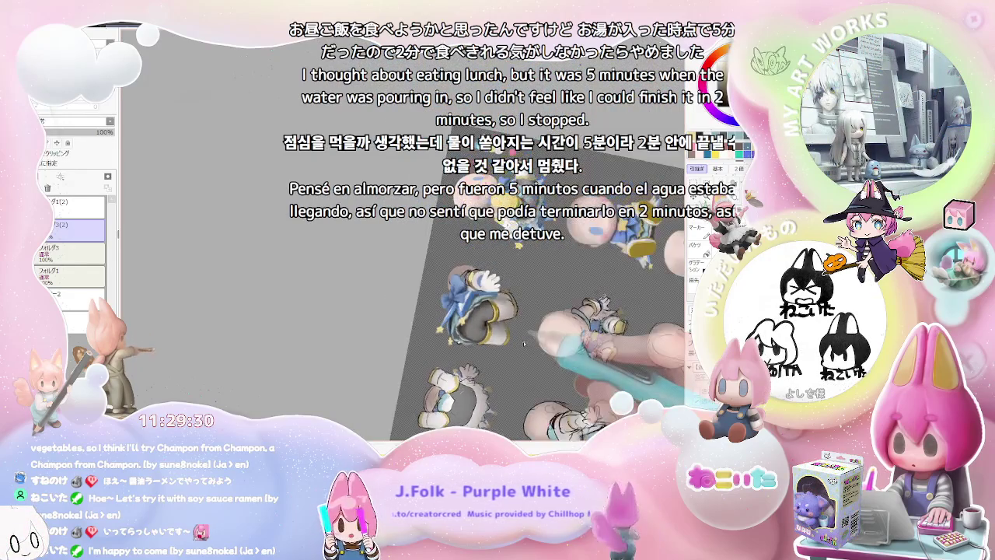
scroll(409, 300, up, 3)
scroll(410, 300, up, 2)
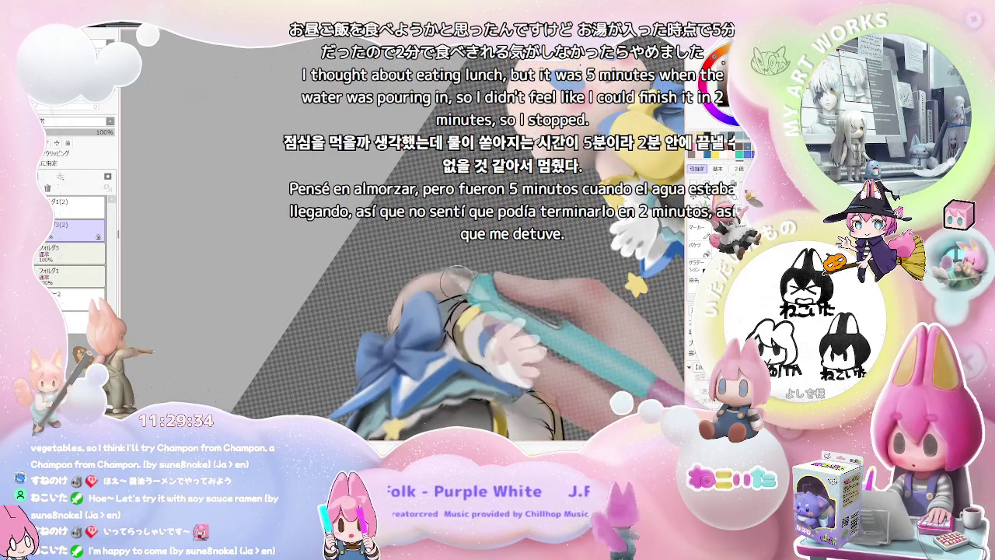
scroll(543, 250, down, 2)
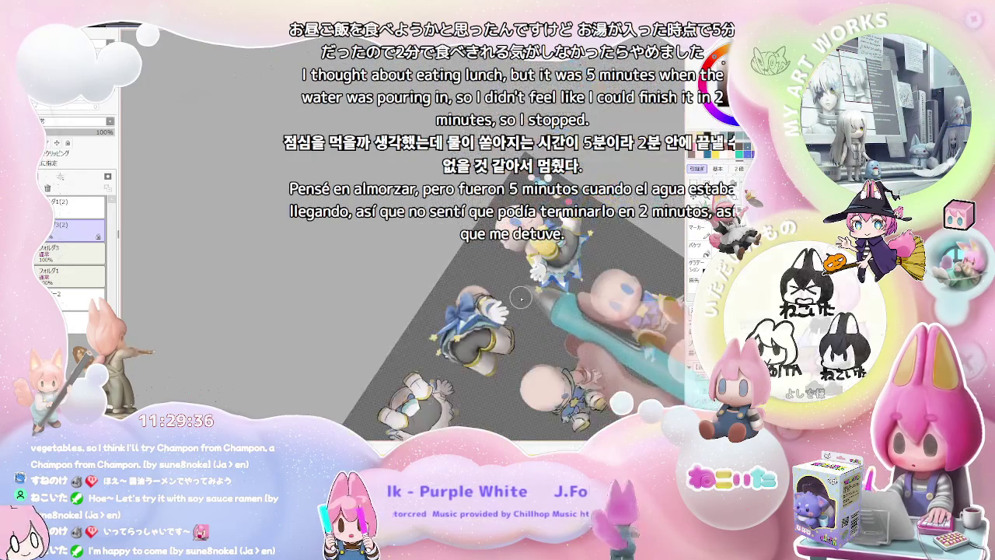
scroll(543, 251, down, 2)
scroll(541, 255, up, 2)
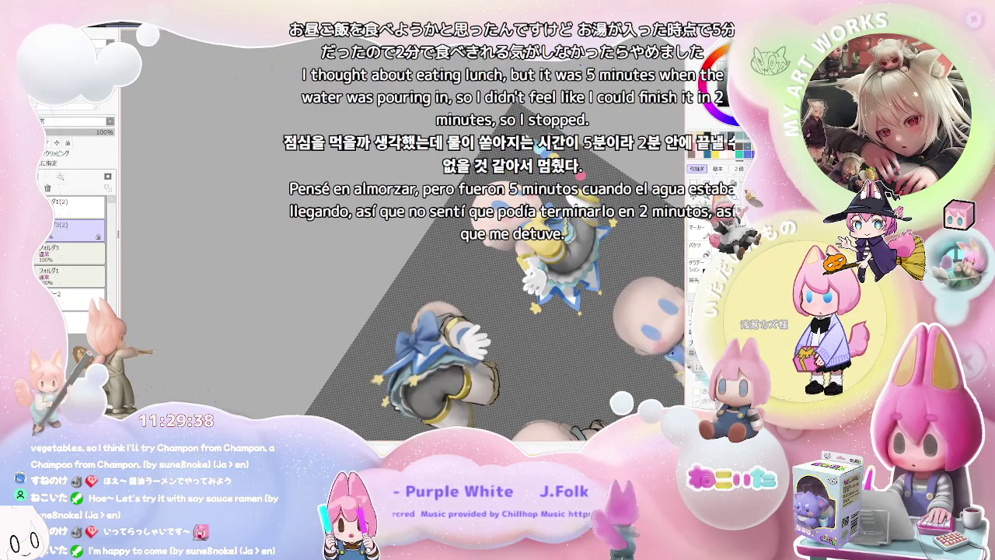
scroll(531, 325, up, 2)
scroll(482, 315, up, 2)
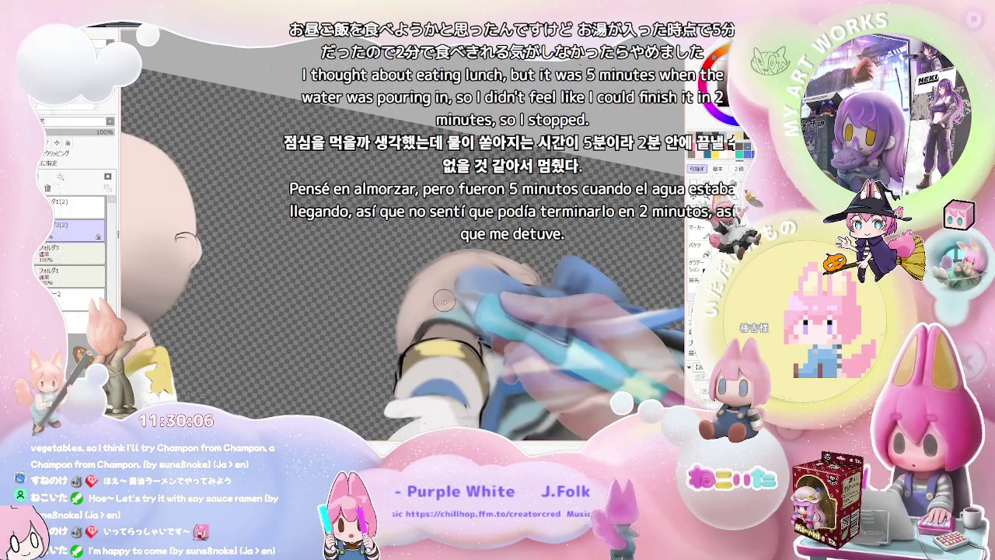
With a much larger brush, paint blue onto the bow and striped cuff beside the pink head.
key(bracketright)
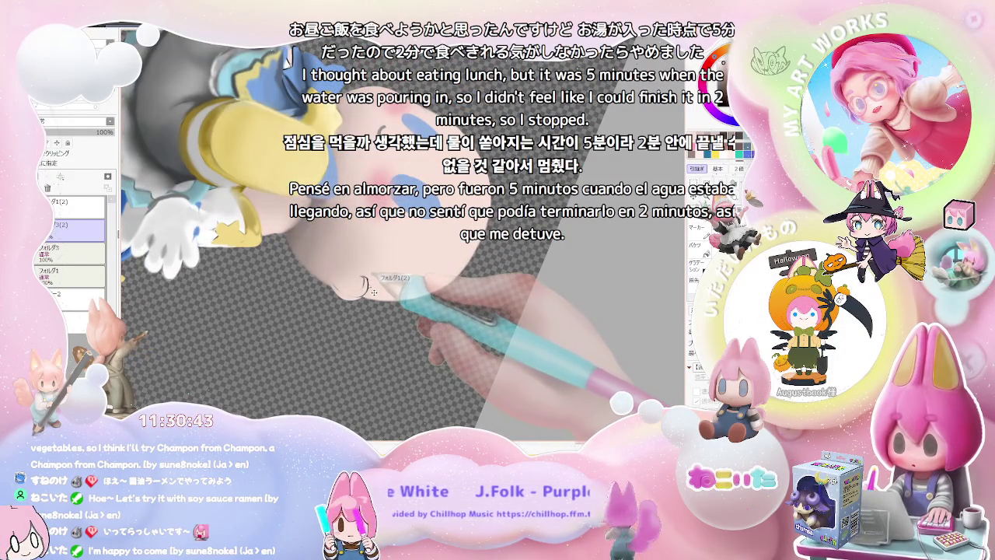
ctrl+click(374, 292)
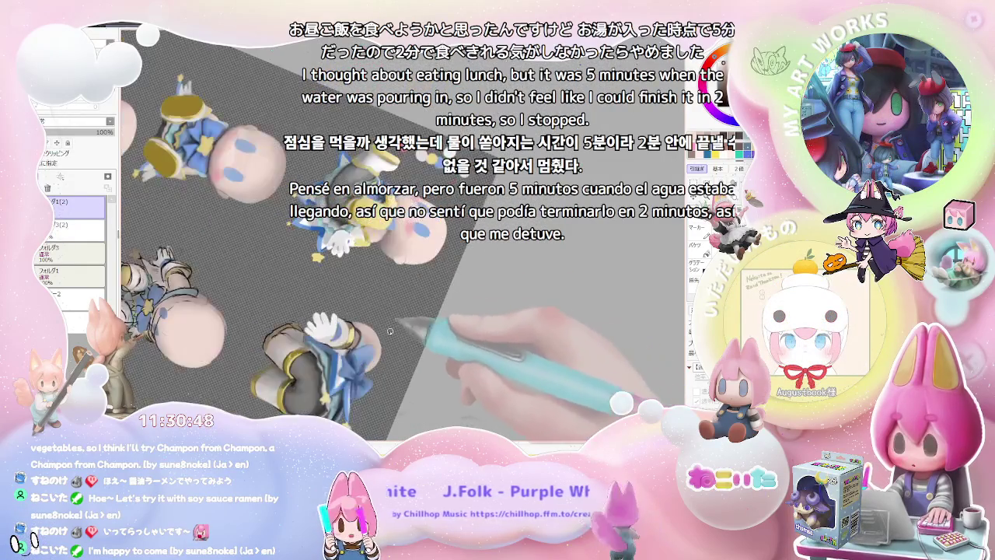
Return to folder フォルダ3(2) and refine the arm piece's white glove up close.
ctrl+click(362, 339)
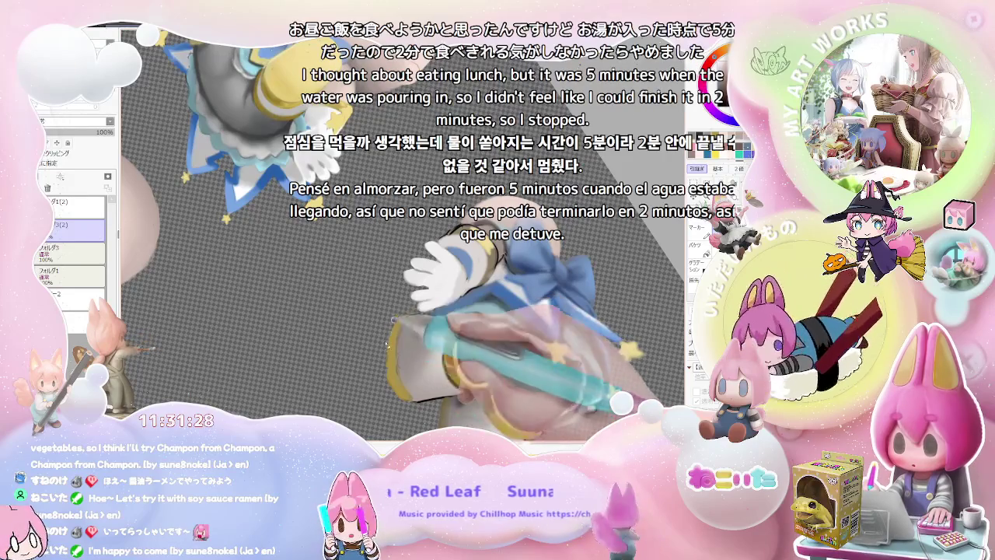
scroll(403, 237, down, 2)
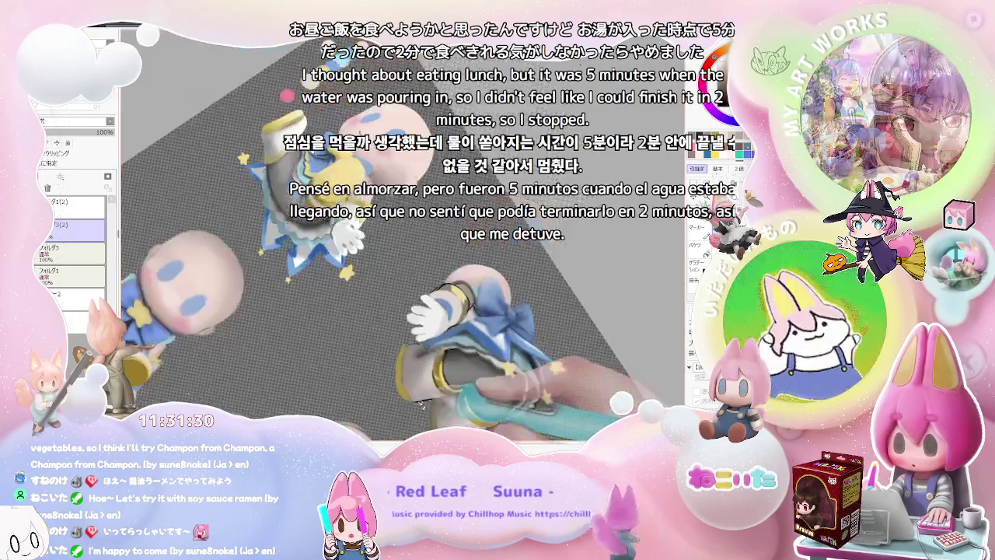
scroll(403, 237, down, 2)
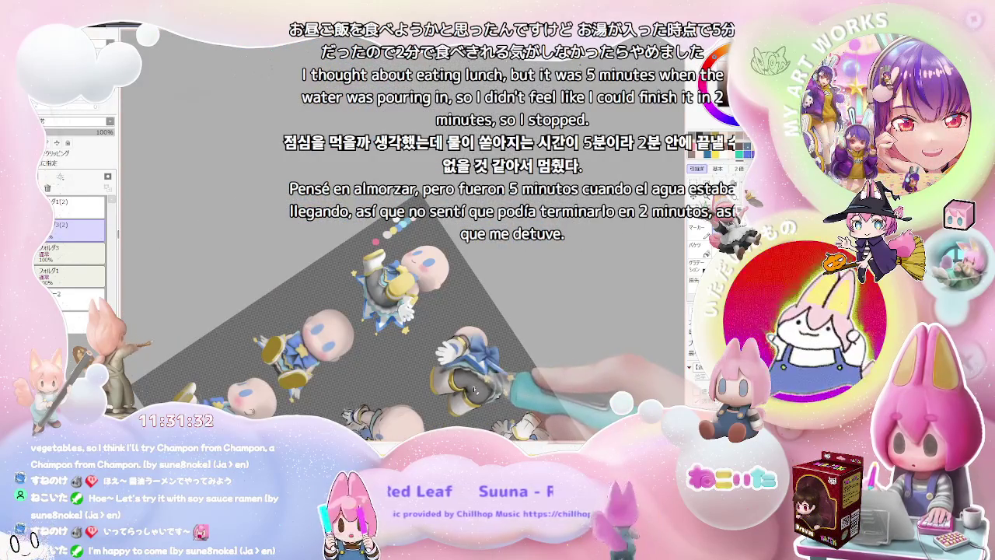
scroll(447, 348, up, 2)
scroll(447, 348, up, 3)
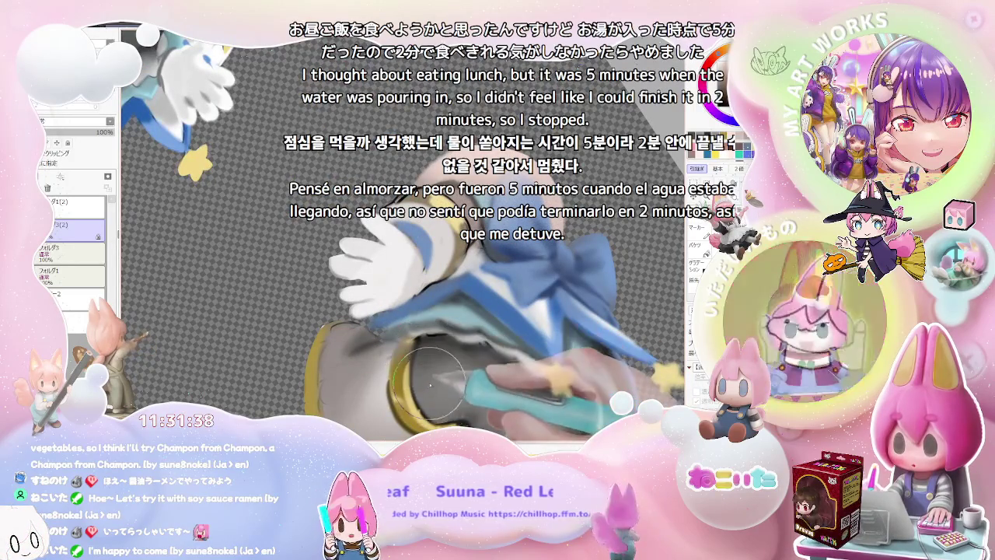
scroll(466, 362, down, 2)
scroll(513, 366, down, 2)
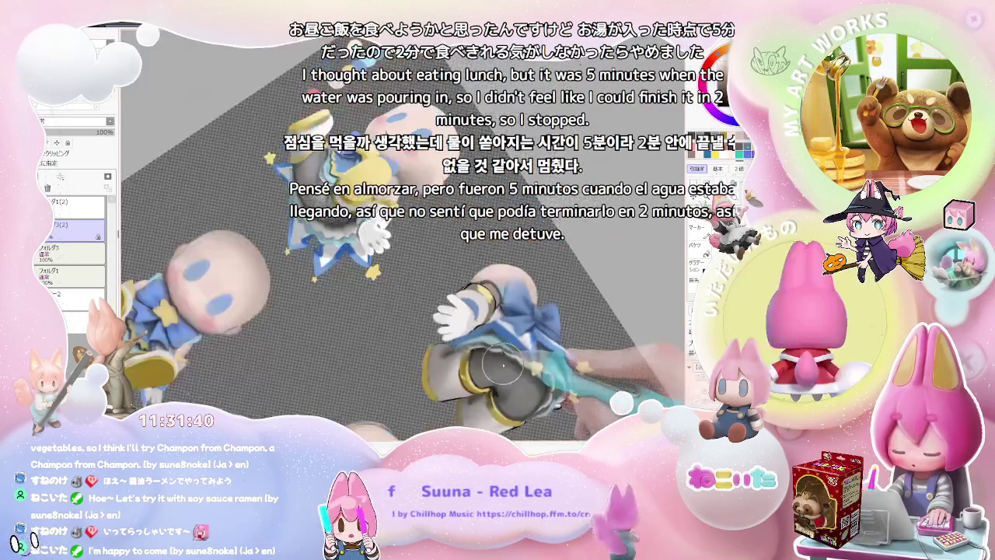
scroll(563, 370, down, 2)
scroll(376, 336, up, 2)
scroll(376, 336, up, 1)
scroll(377, 336, up, 2)
scroll(377, 336, up, 2)
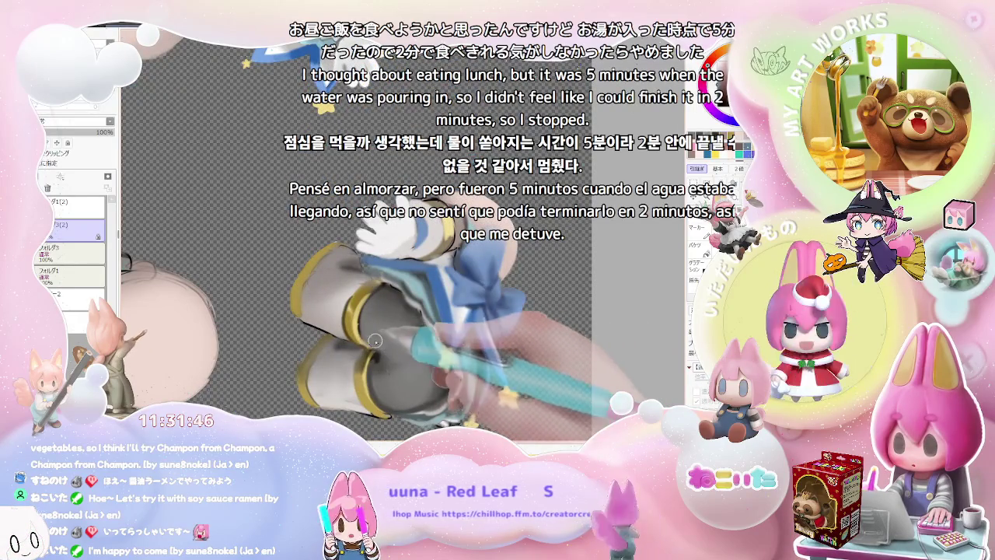
Touch up the gold cuff band, zooming out to check the whole arm piece.
scroll(380, 342, down, 2)
scroll(403, 345, down, 1)
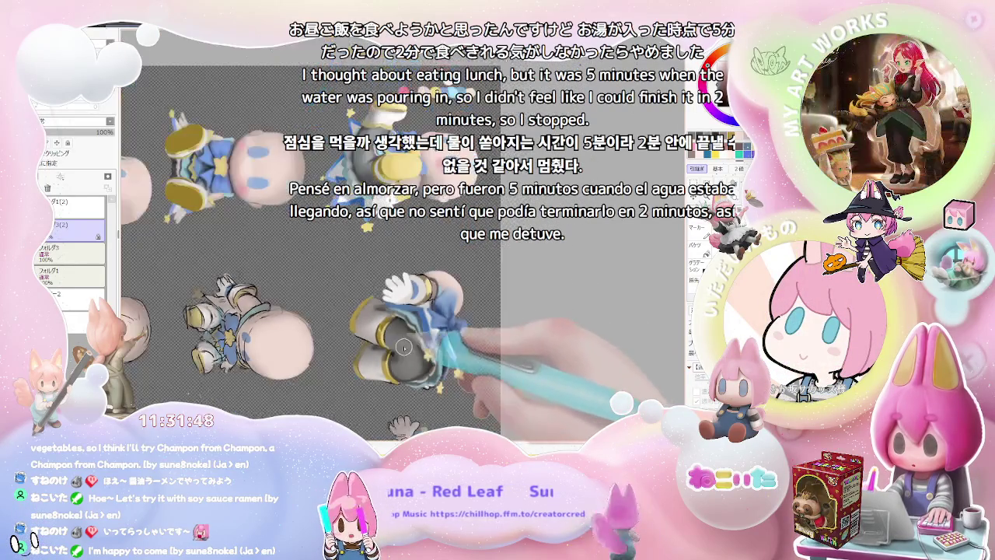
scroll(403, 344, down, 1)
scroll(402, 325, up, 2)
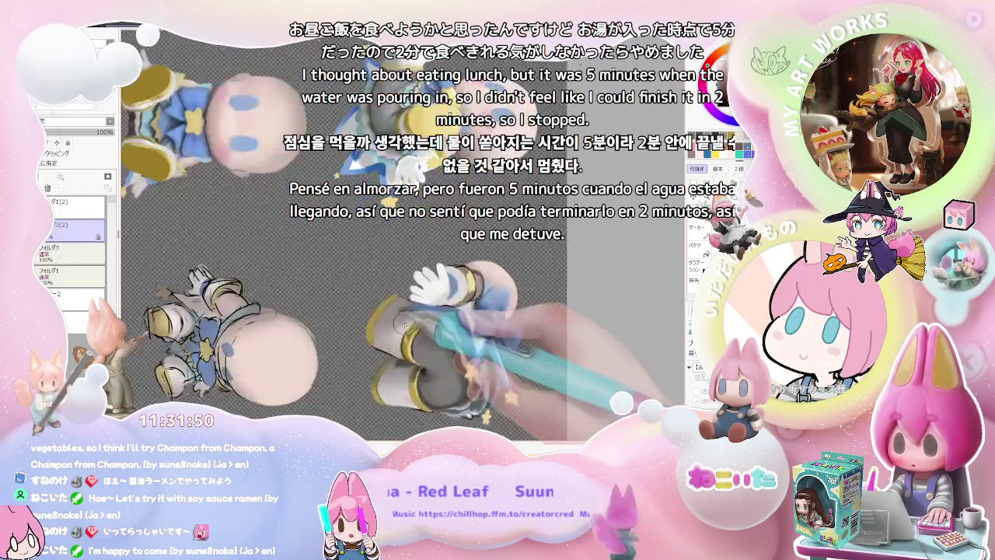
scroll(399, 326, up, 2)
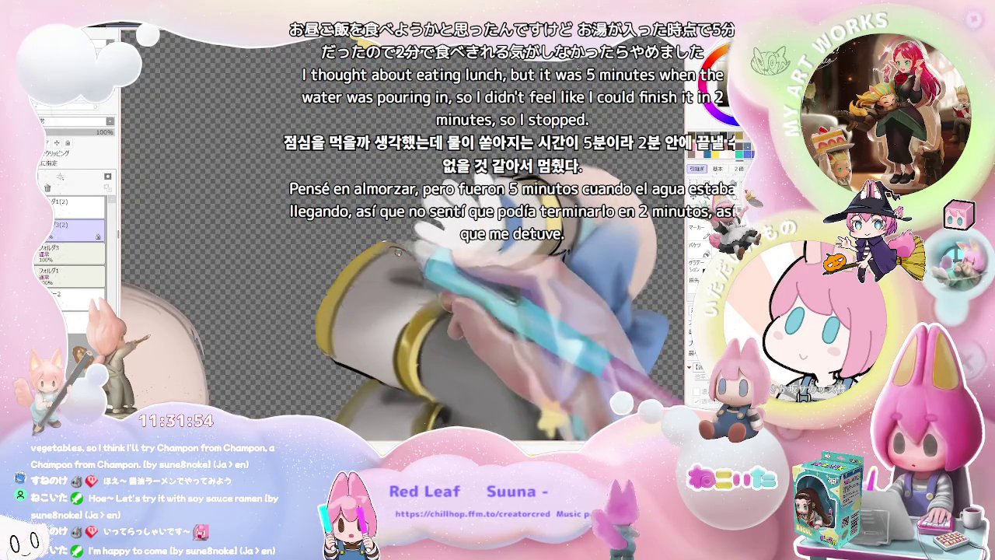
scroll(341, 297, down, 3)
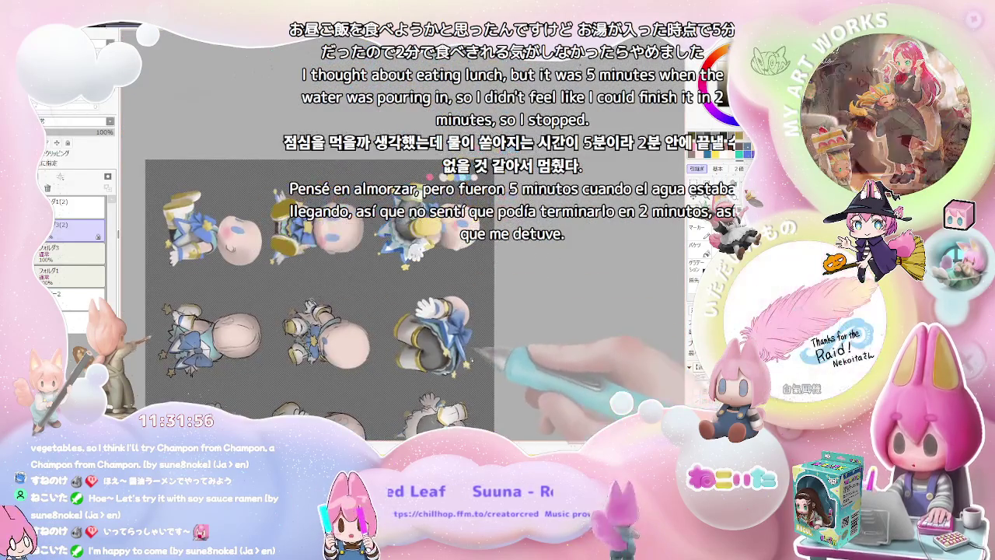
scroll(342, 293, up, 3)
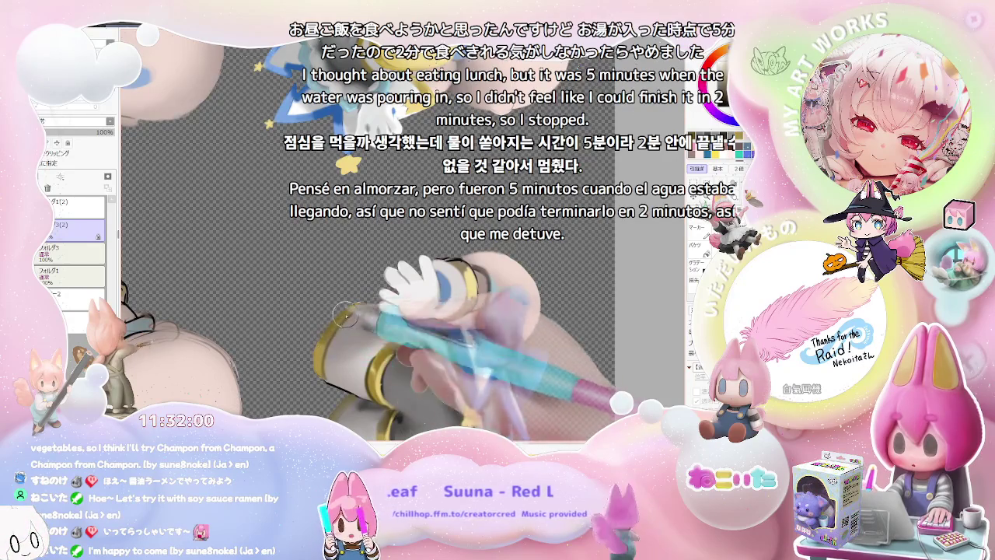
scroll(342, 311, down, 3)
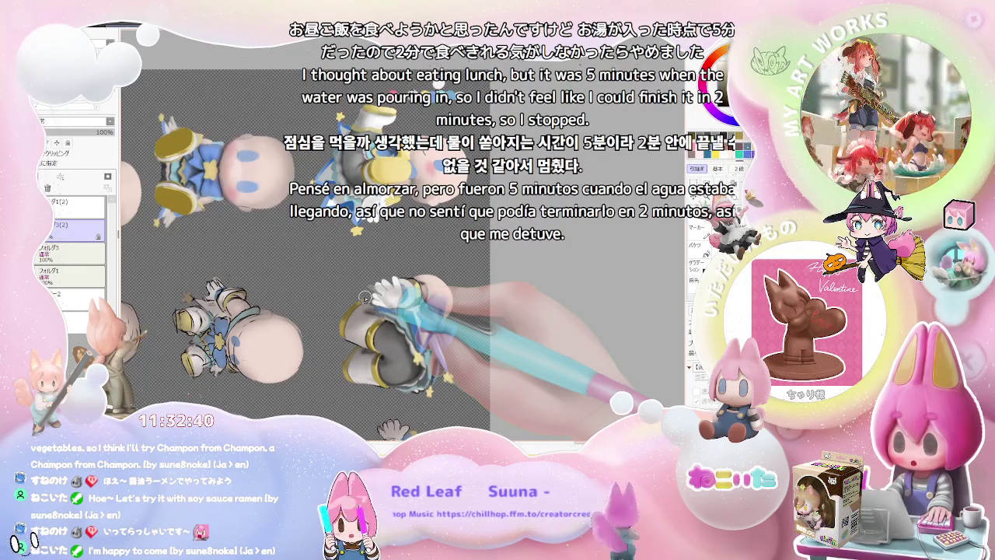
scroll(282, 328, up, 5)
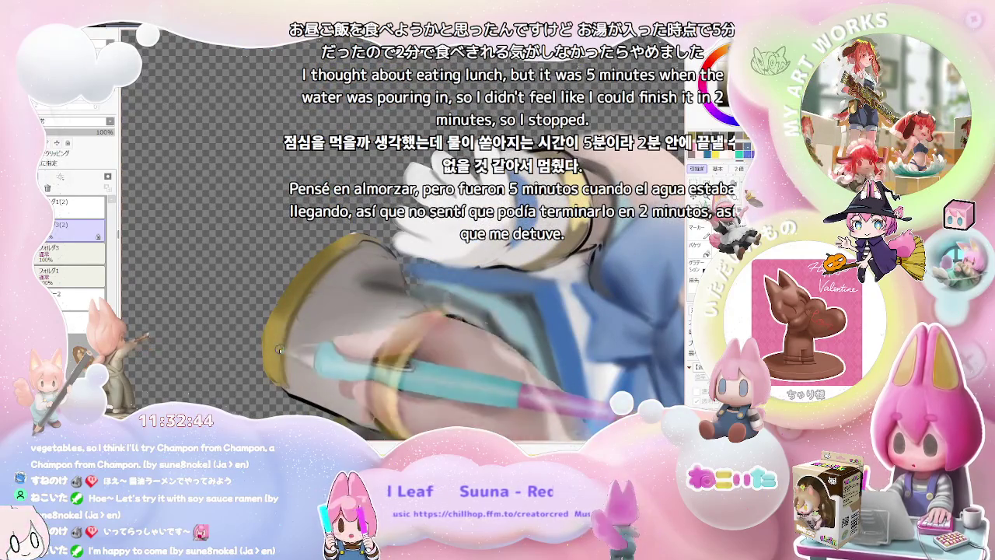
Refine the shading on the white glove and blue sleeve.
scroll(294, 302, down, 3)
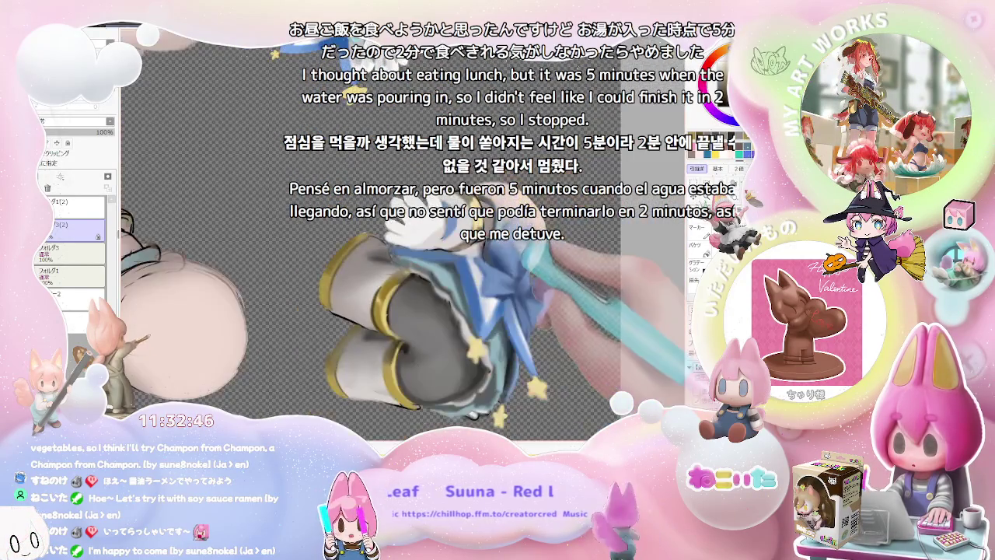
scroll(459, 354, down, 3)
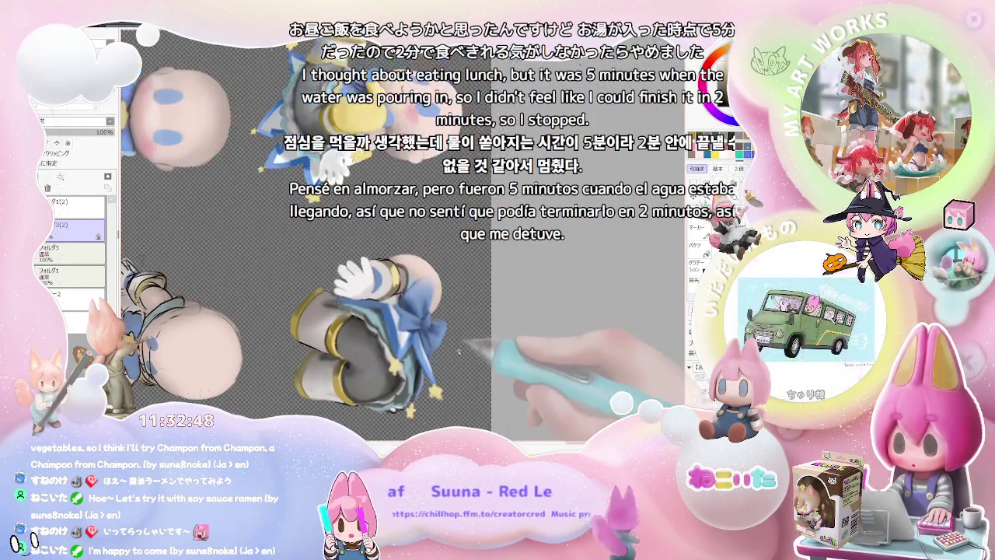
scroll(459, 354, up, 5)
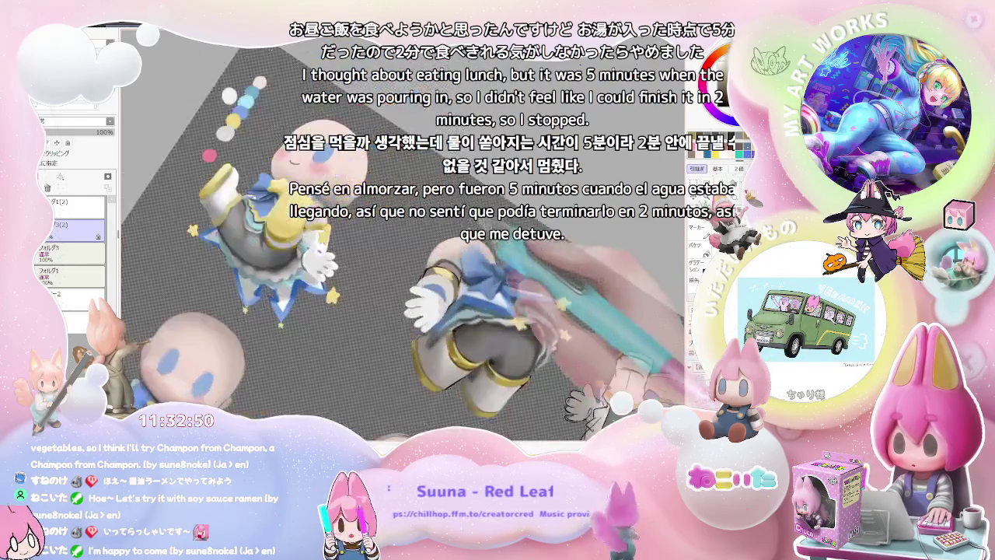
scroll(538, 325, up, 2)
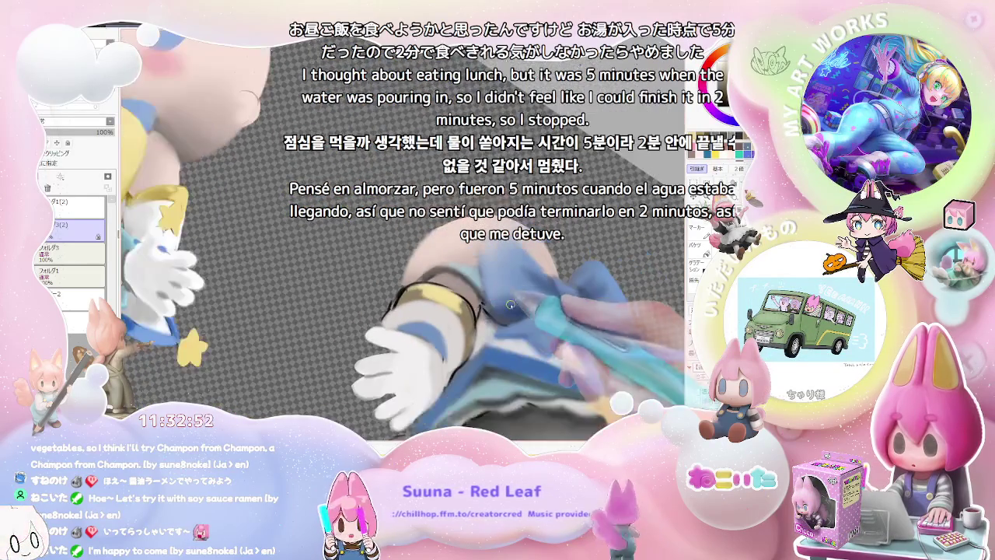
scroll(538, 324, up, 2)
scroll(399, 289, up, 2)
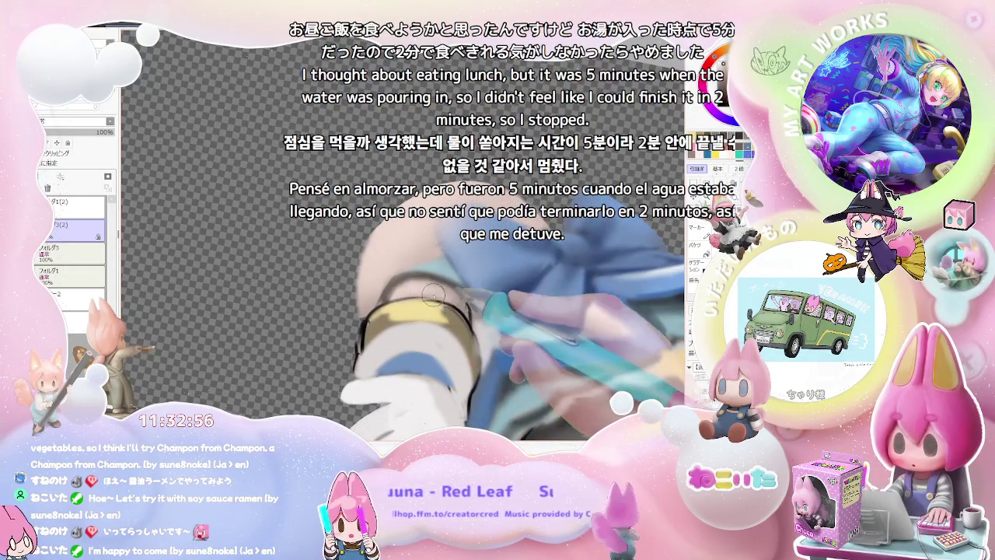
scroll(560, 357, down, 5)
scroll(560, 360, up, 1)
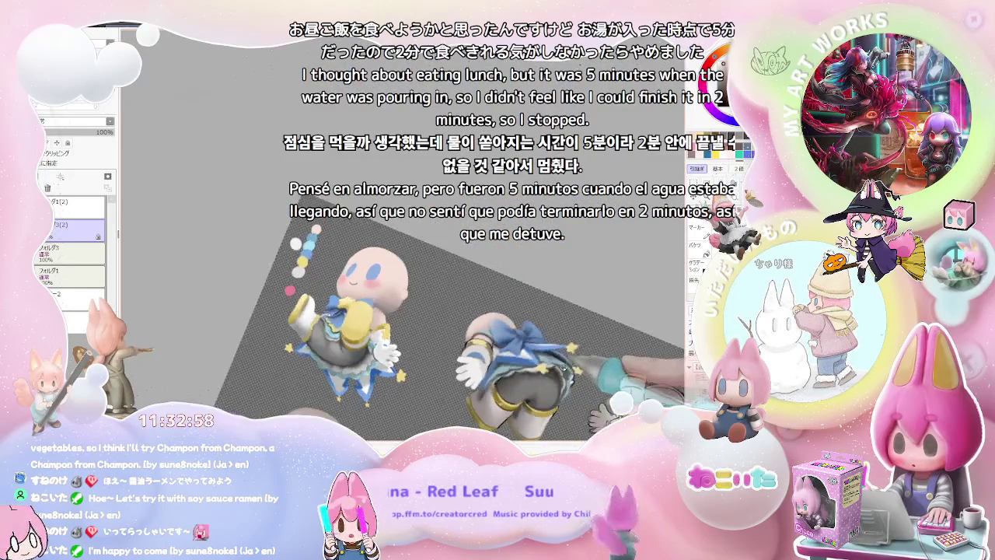
scroll(506, 362, up, 2)
scroll(444, 365, up, 2)
scroll(381, 372, up, 2)
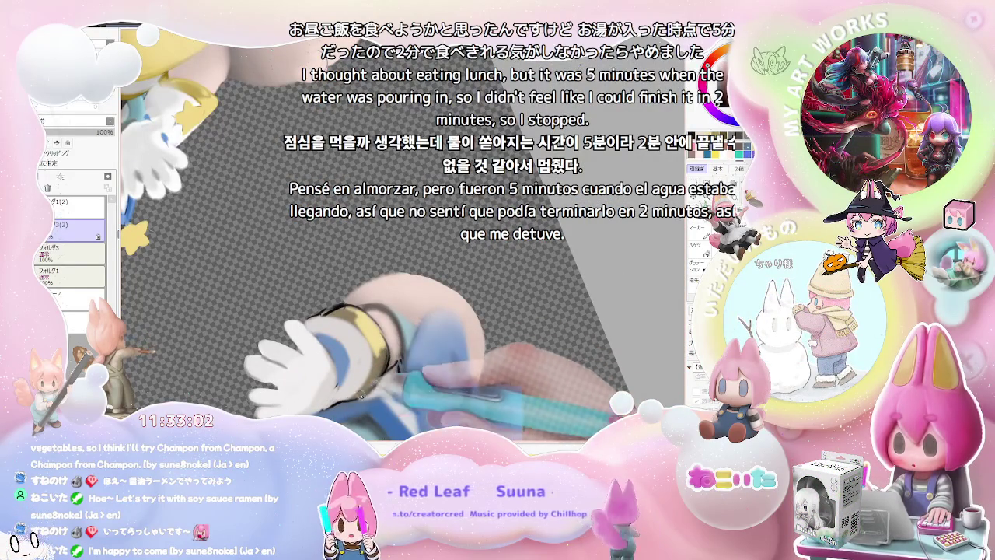
scroll(362, 395, down, 2)
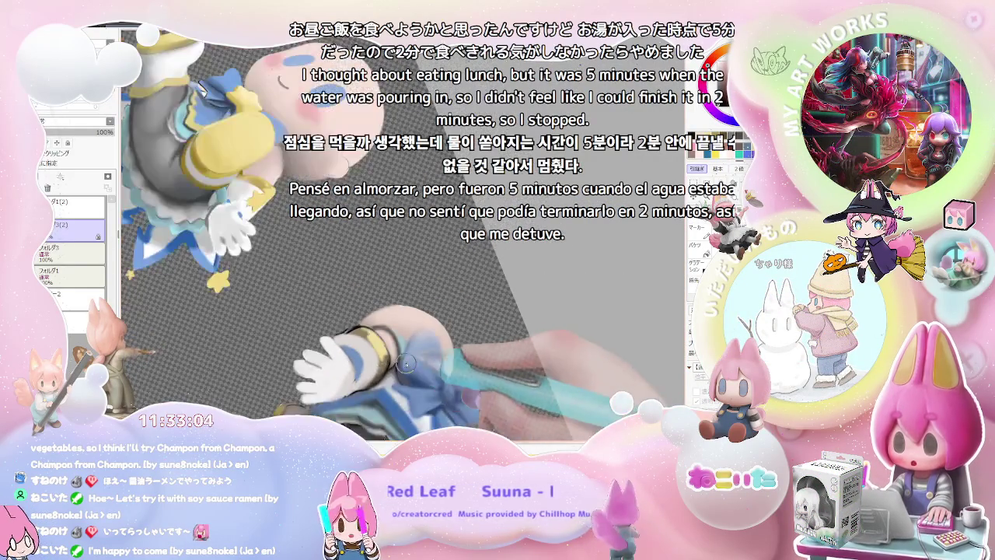
scroll(388, 385, down, 2)
scroll(428, 374, down, 2)
scroll(458, 365, up, 1)
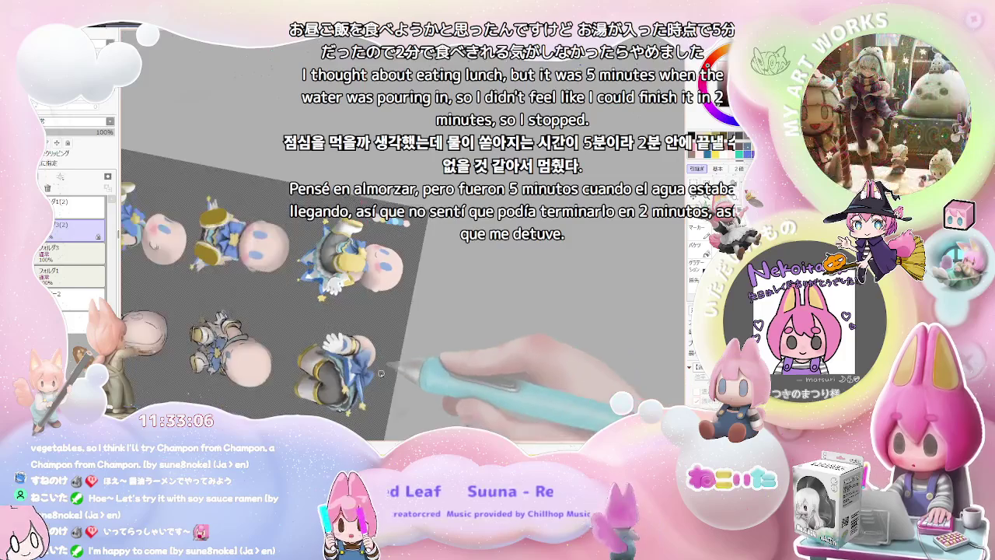
scroll(404, 350, up, 2)
scroll(349, 331, up, 2)
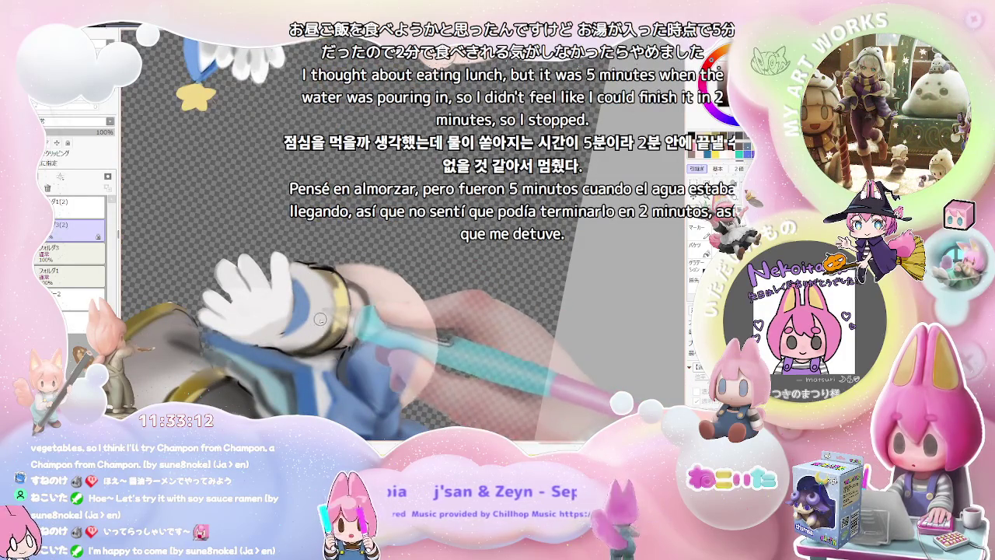
Shade the gold bands wrapped around the dark grey shorts.
scroll(277, 339, down, 1)
scroll(278, 339, down, 1)
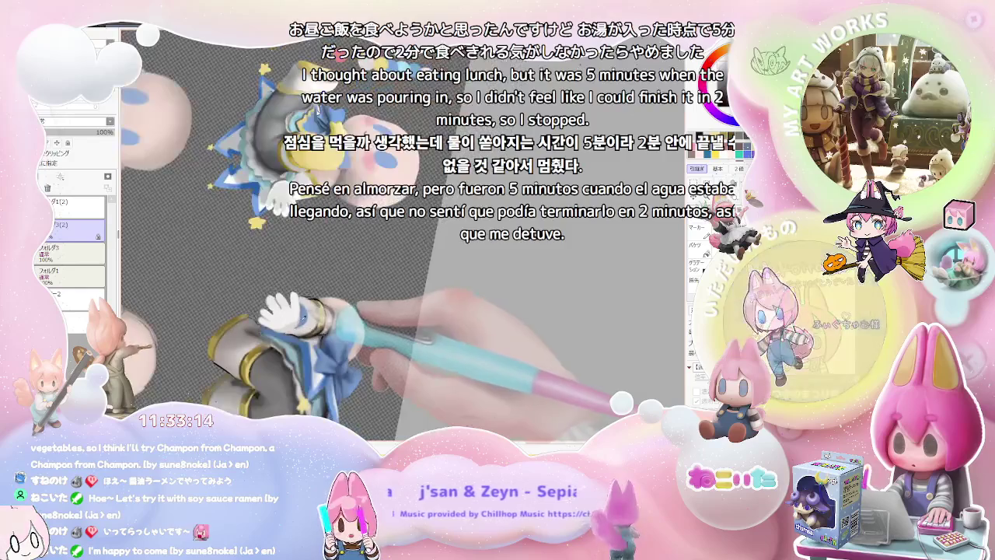
scroll(280, 338, up, 2)
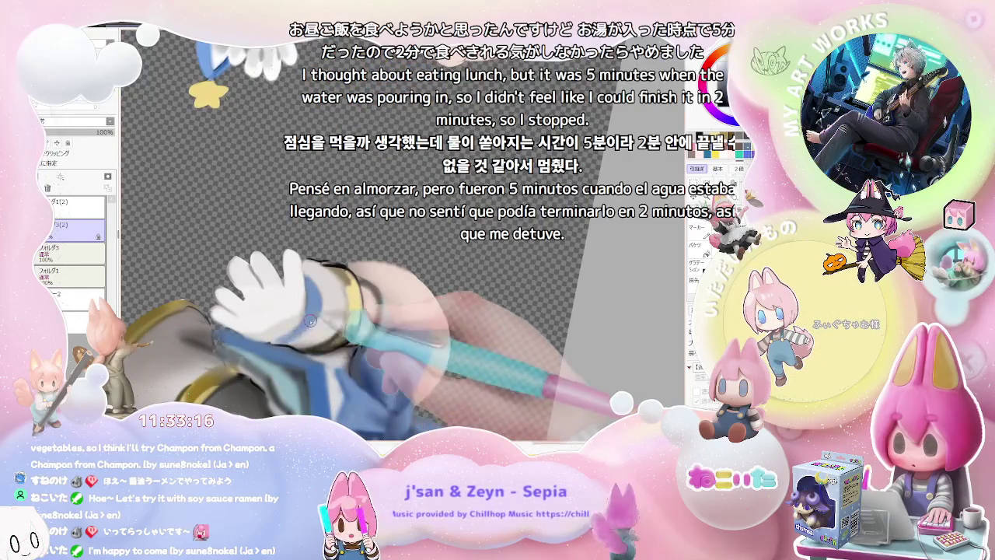
scroll(319, 308, down, 1)
scroll(342, 315, down, 1)
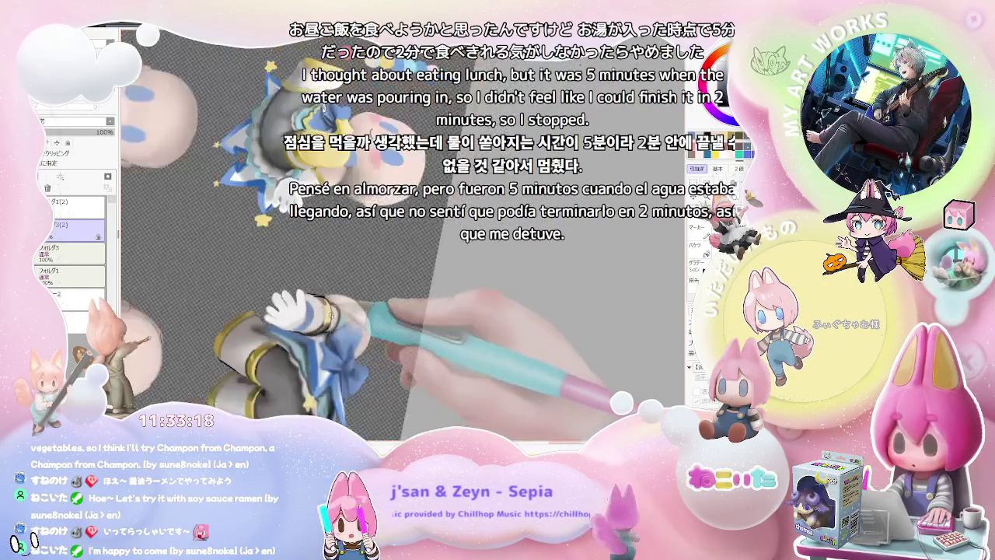
scroll(366, 321, down, 2)
scroll(402, 347, up, 1)
scroll(373, 339, up, 1)
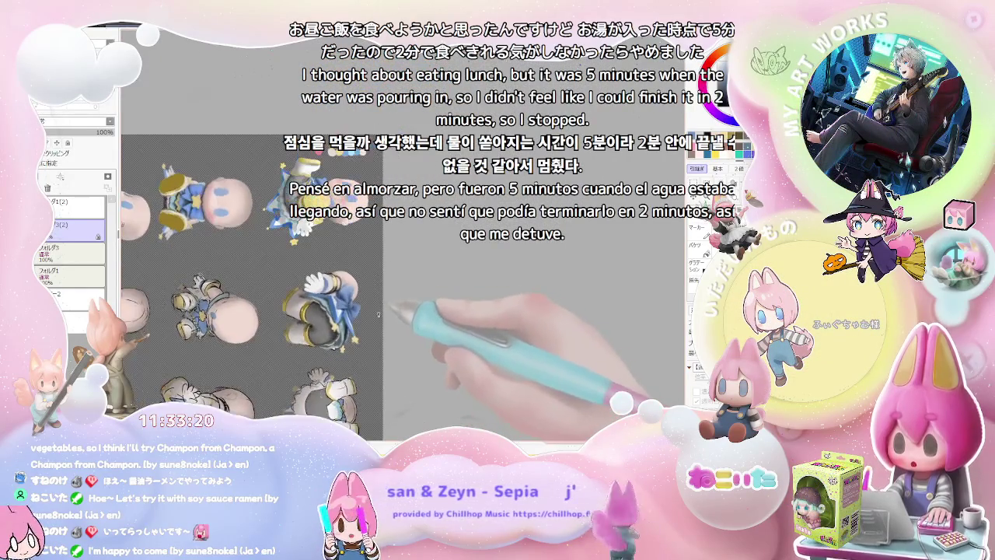
scroll(342, 329, up, 1)
scroll(299, 316, up, 2)
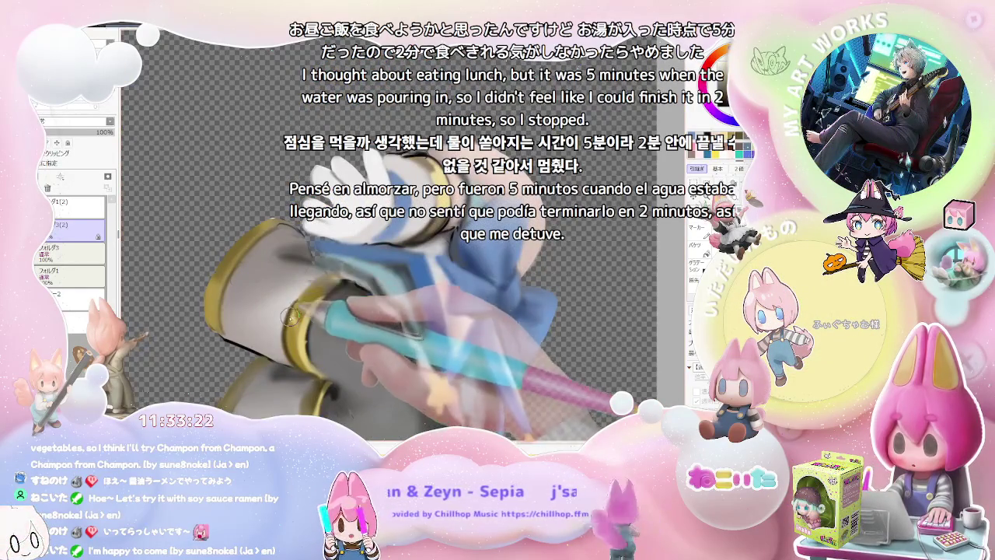
scroll(370, 354, up, 1)
scroll(369, 354, up, 1)
scroll(371, 357, up, 1)
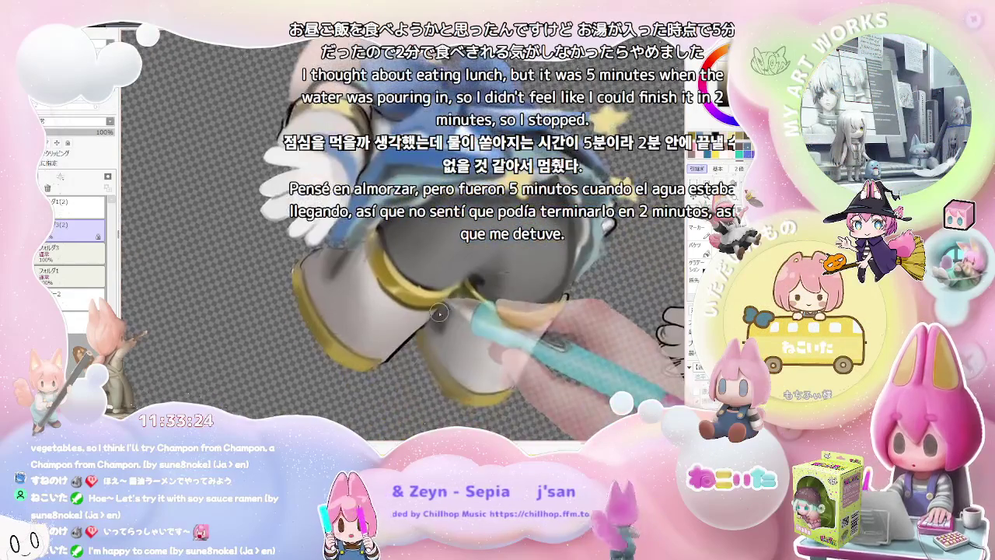
Zoom to the grey legs and rotate the canvas to a comfortable angle for painting them.
scroll(373, 364, up, 1)
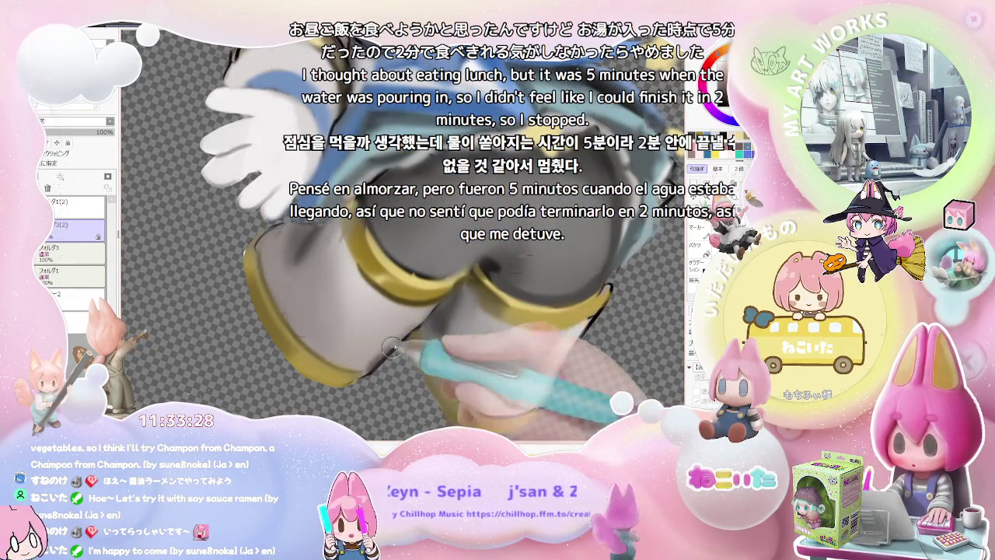
scroll(381, 359, down, 1)
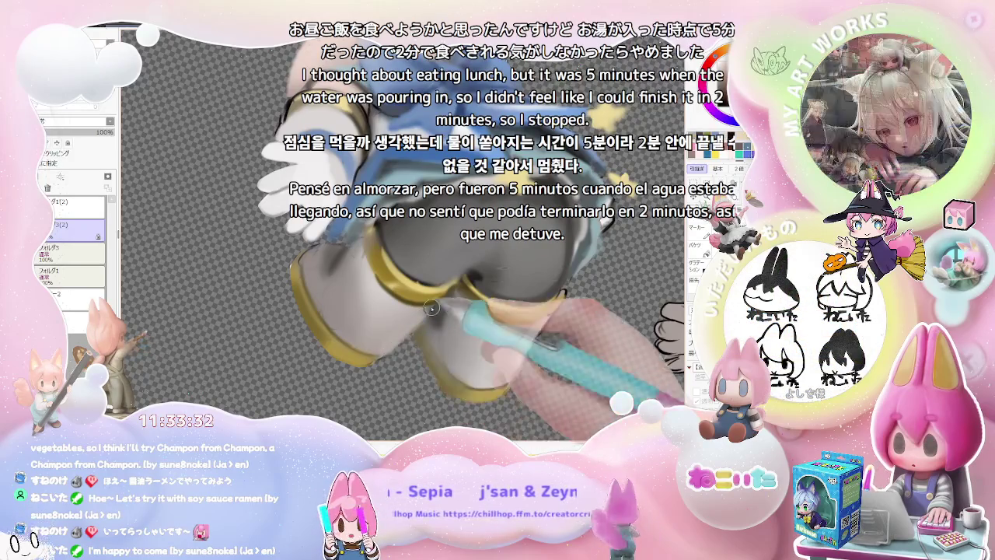
scroll(504, 294, down, 2)
scroll(505, 294, up, 2)
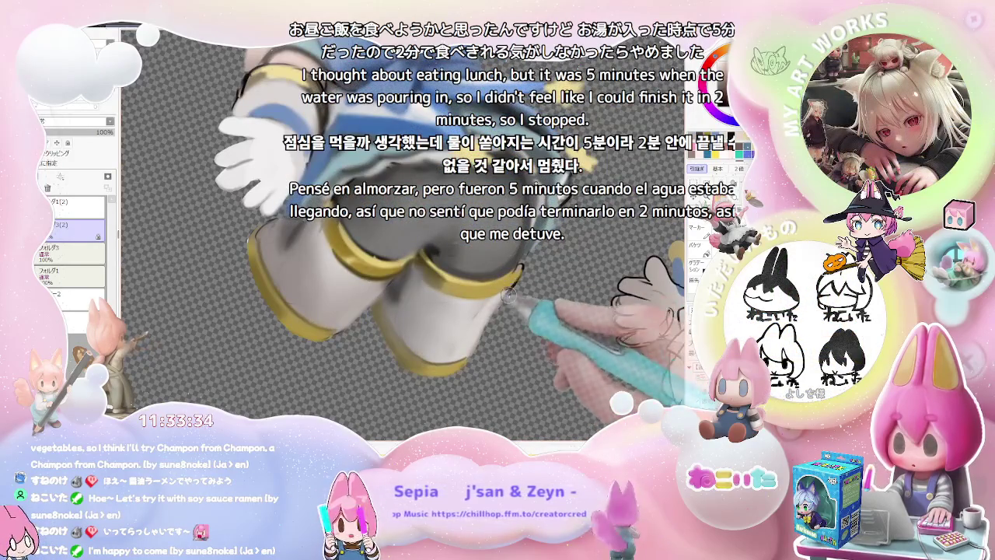
scroll(500, 305, down, 2)
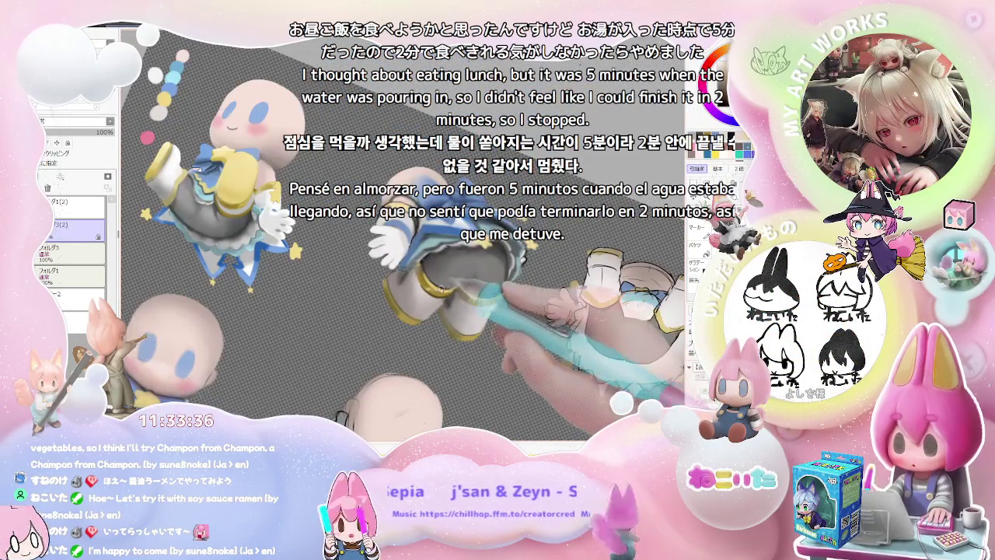
scroll(401, 319, up, 3)
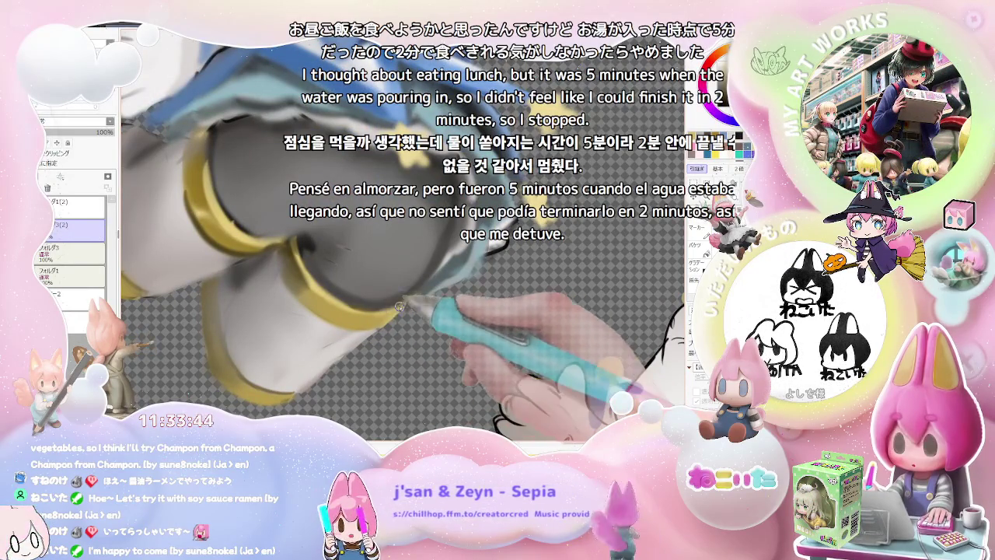
drag(356, 311, 420, 317)
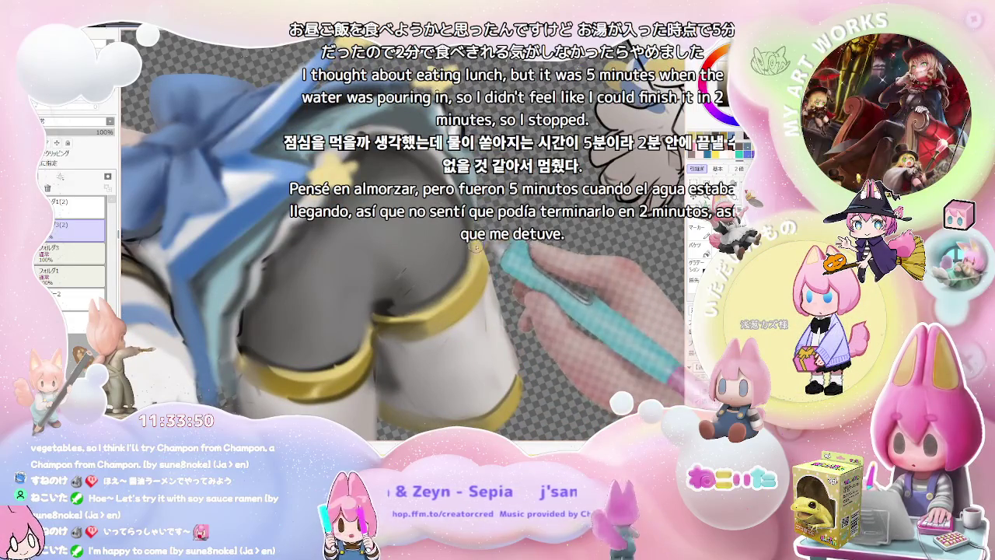
Paint shading on the grey legs and gold cuffs, zooming in and out as needed.
scroll(493, 306, down, 2)
scroll(493, 306, down, 3)
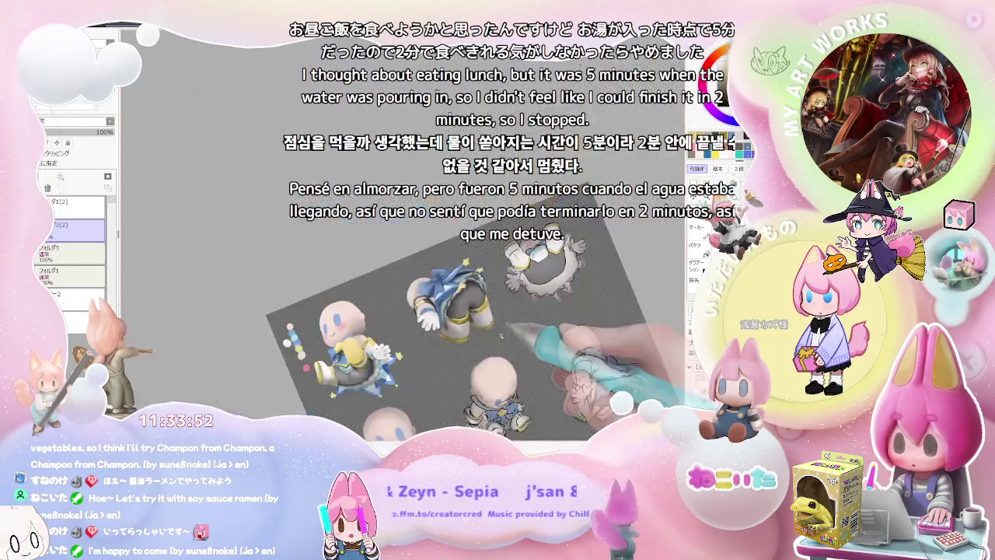
scroll(492, 306, up, 2)
scroll(457, 306, up, 3)
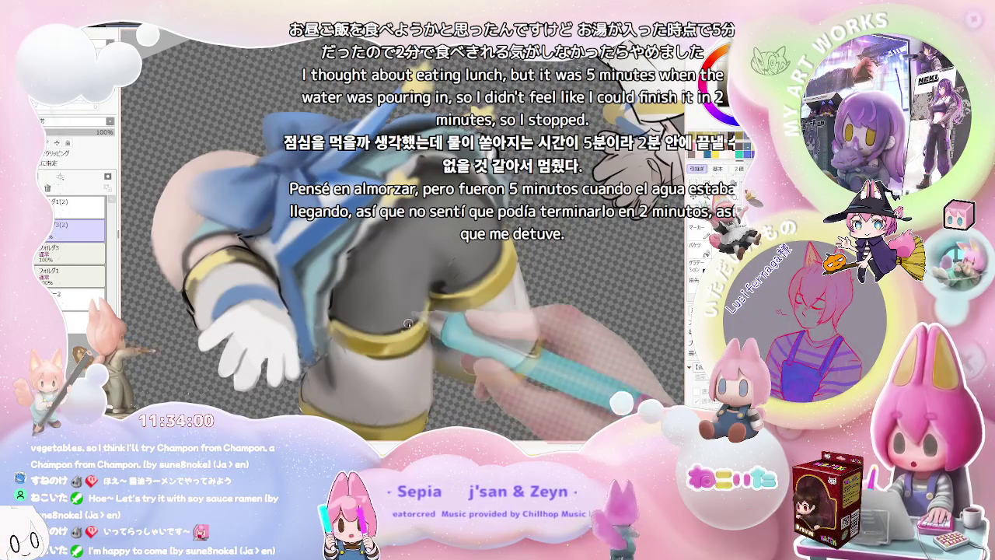
scroll(430, 312, down, 3)
scroll(430, 312, down, 2)
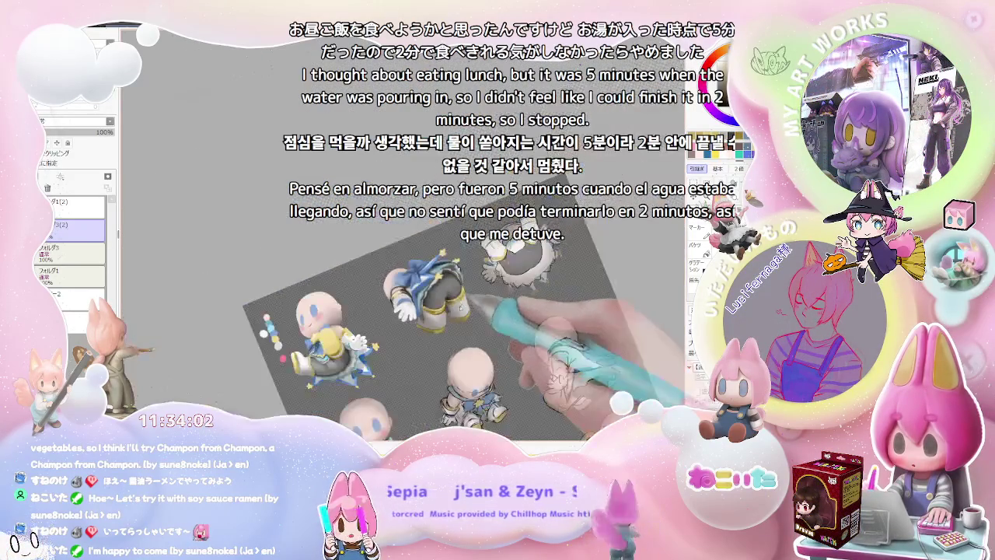
scroll(389, 295, up, 2)
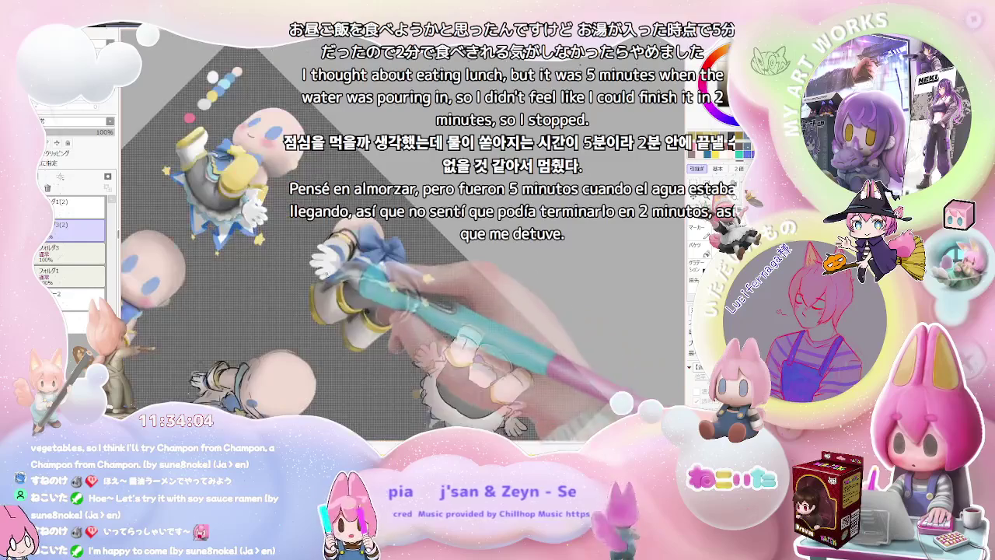
scroll(308, 285, up, 3)
scroll(308, 284, up, 2)
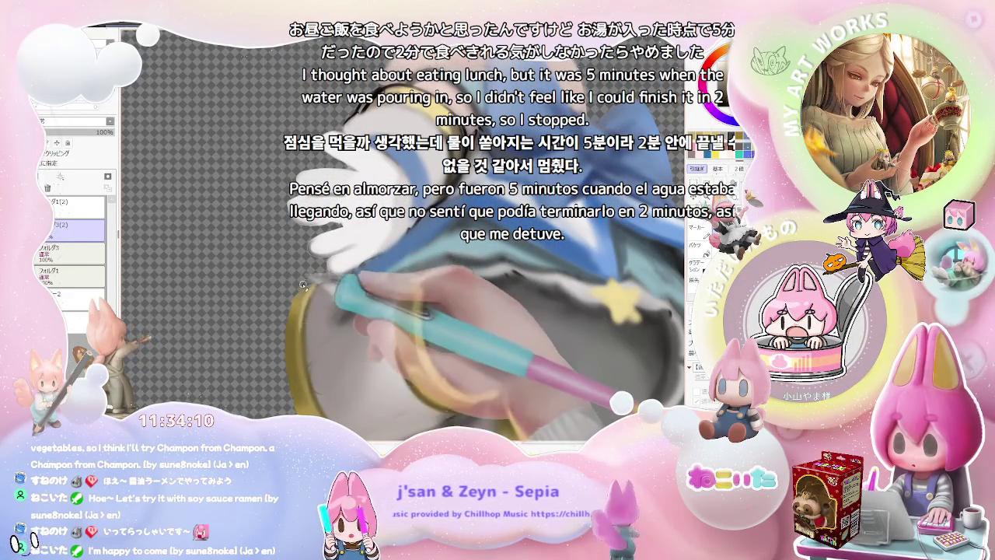
scroll(299, 290, down, 1)
scroll(299, 290, down, 1)
scroll(299, 291, down, 2)
scroll(299, 290, down, 1)
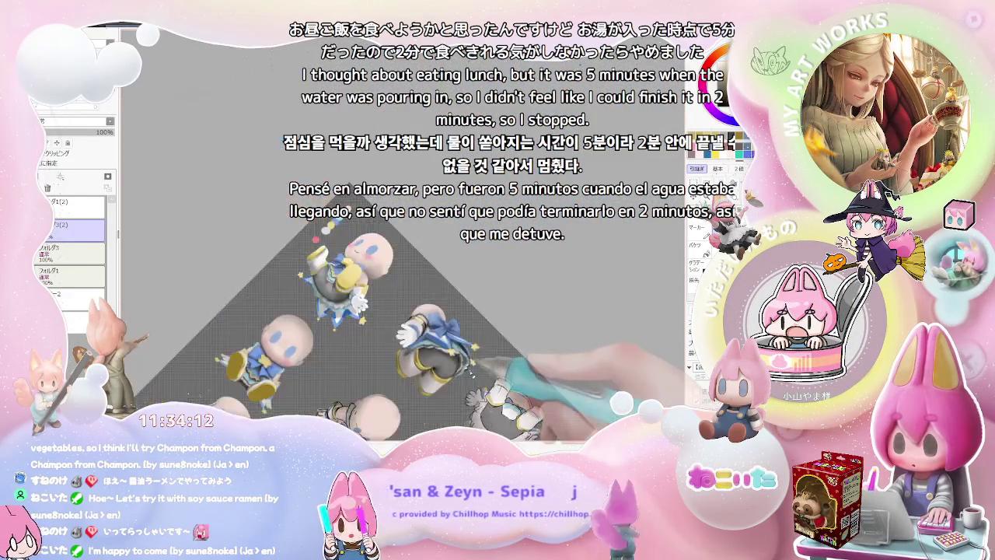
scroll(258, 363, up, 1)
scroll(259, 364, up, 1)
scroll(259, 363, up, 1)
scroll(259, 363, up, 2)
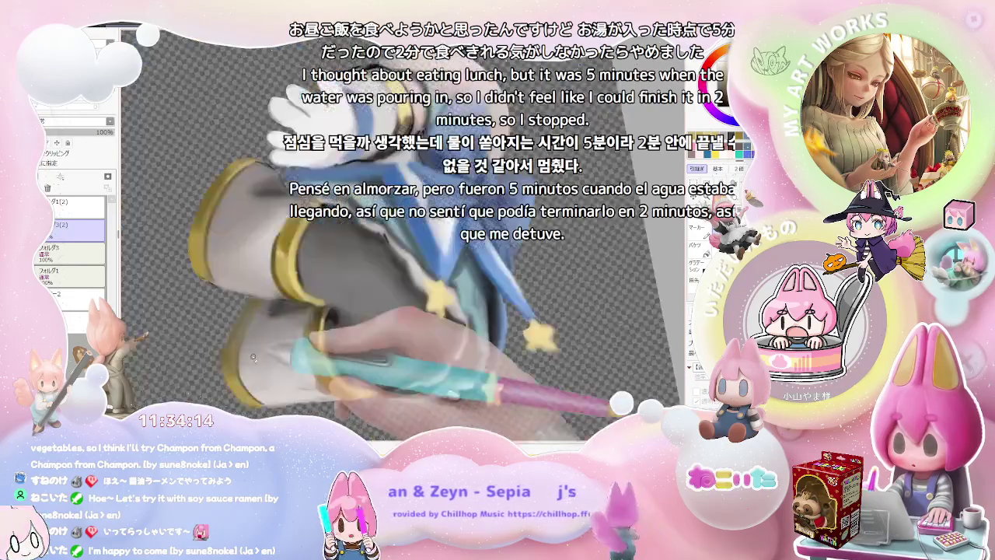
scroll(259, 363, up, 1)
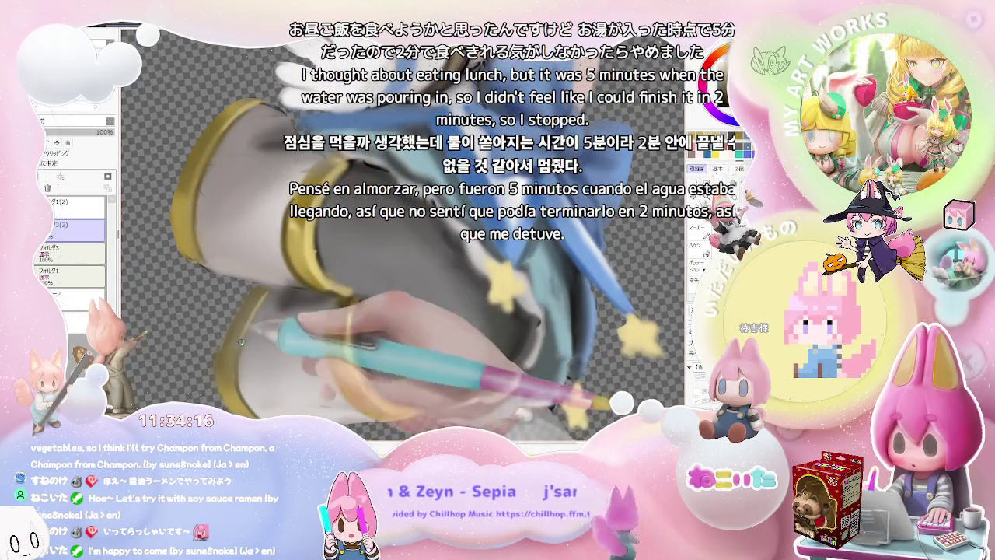
scroll(236, 360, down, 1)
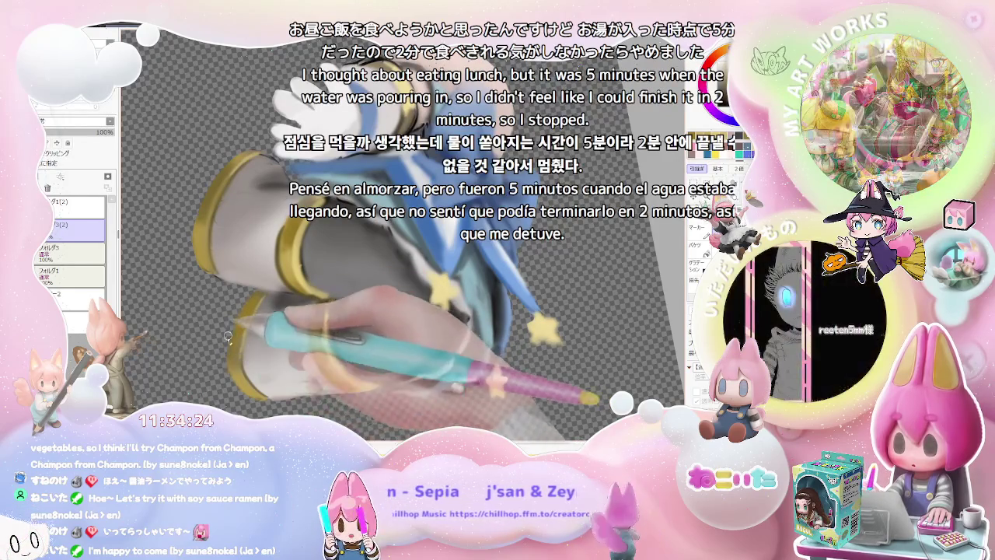
scroll(225, 346, down, 1)
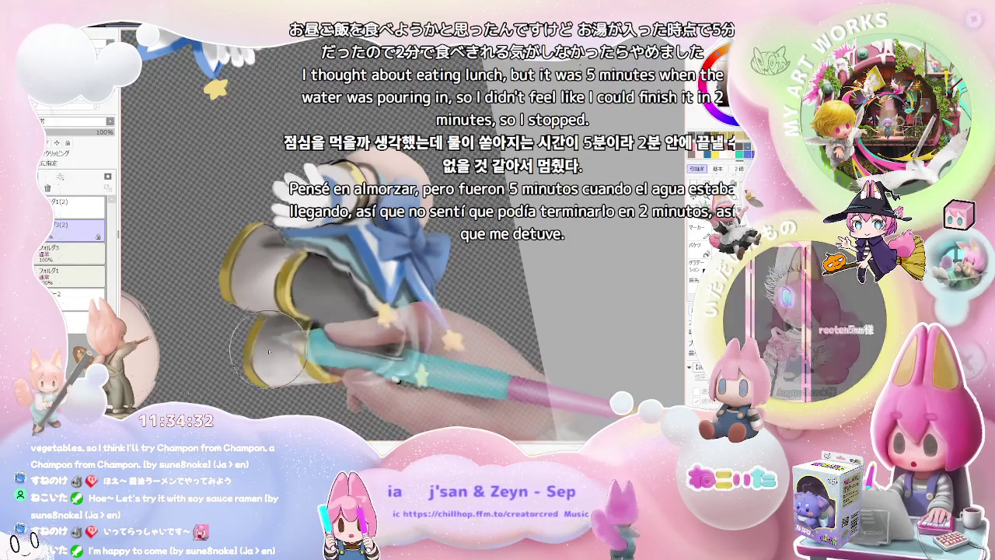
scroll(373, 344, down, 2)
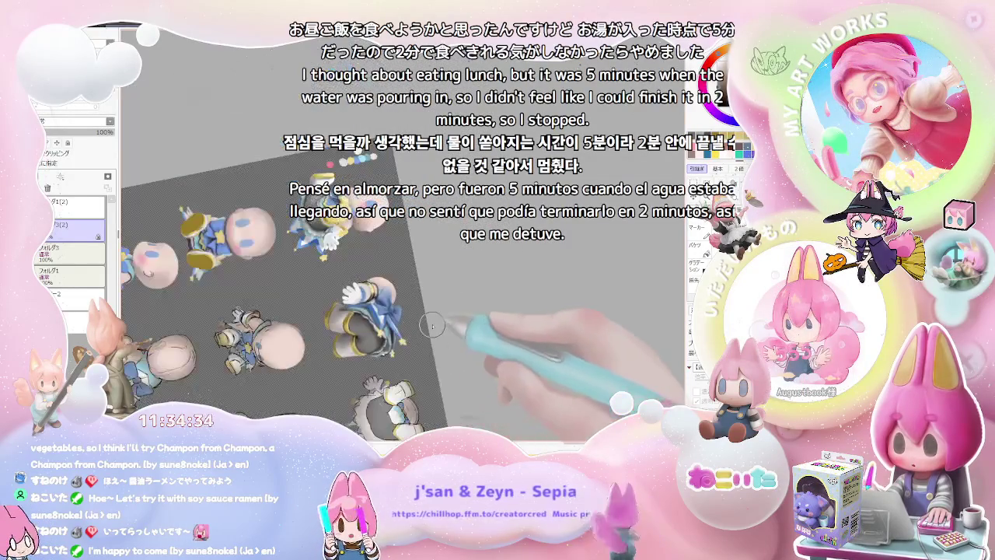
scroll(374, 341, up, 2)
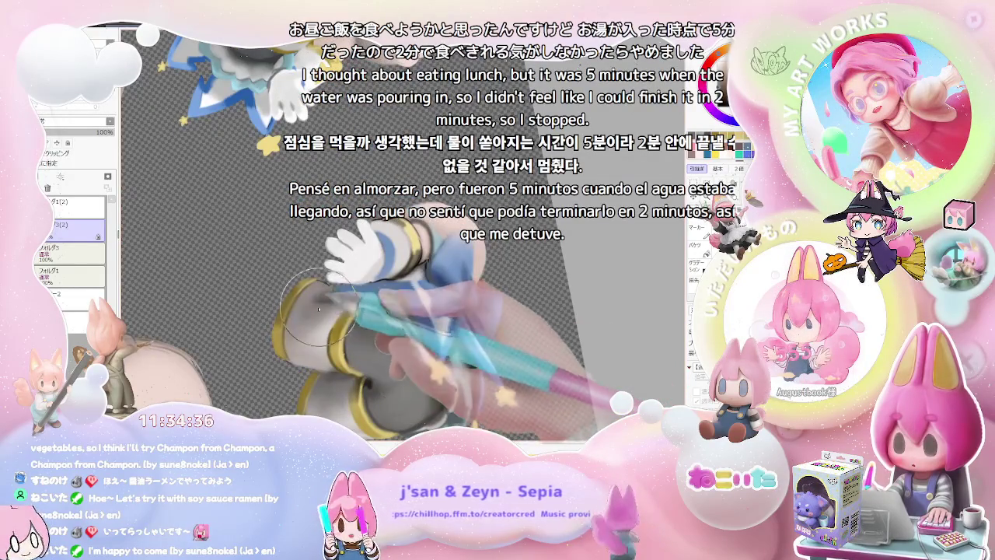
Shrink the brush for finer detail work on the legs and cuffs.
key(bracketleft)
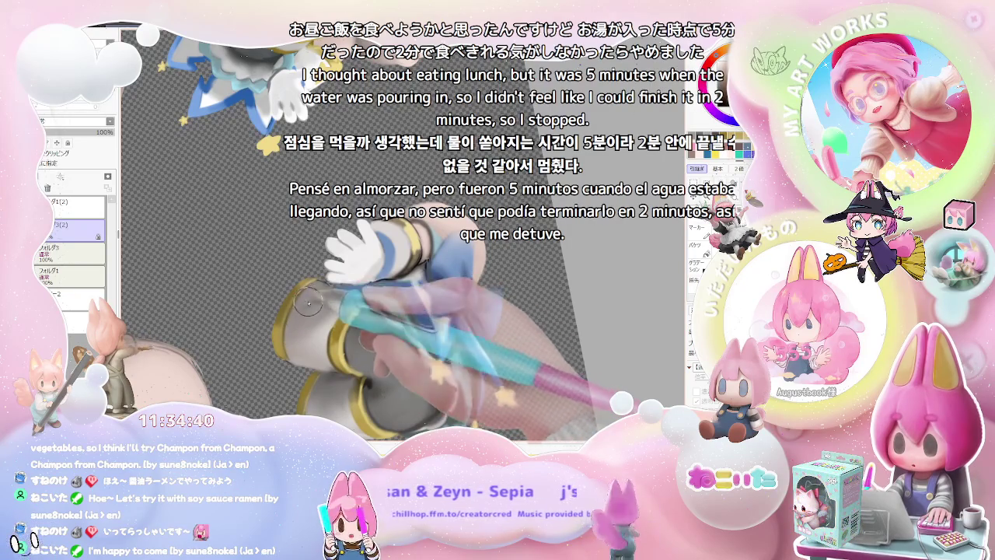
scroll(306, 306, down, 2)
scroll(306, 306, down, 2)
scroll(306, 305, down, 2)
scroll(306, 305, down, 2)
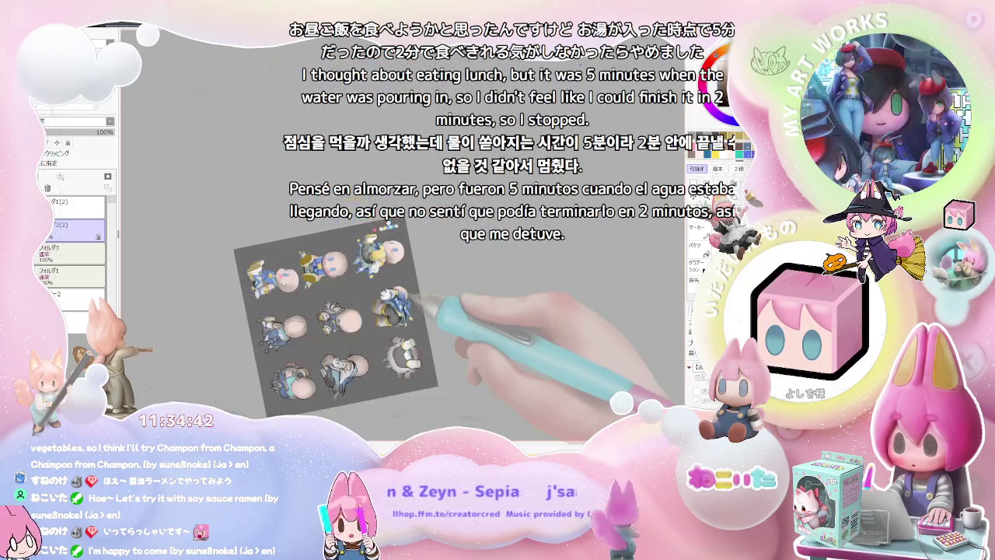
Zoom in on the arm piece and softly shade the white glove and gold wristband.
scroll(405, 305, up, 1)
scroll(404, 305, up, 2)
scroll(403, 306, up, 2)
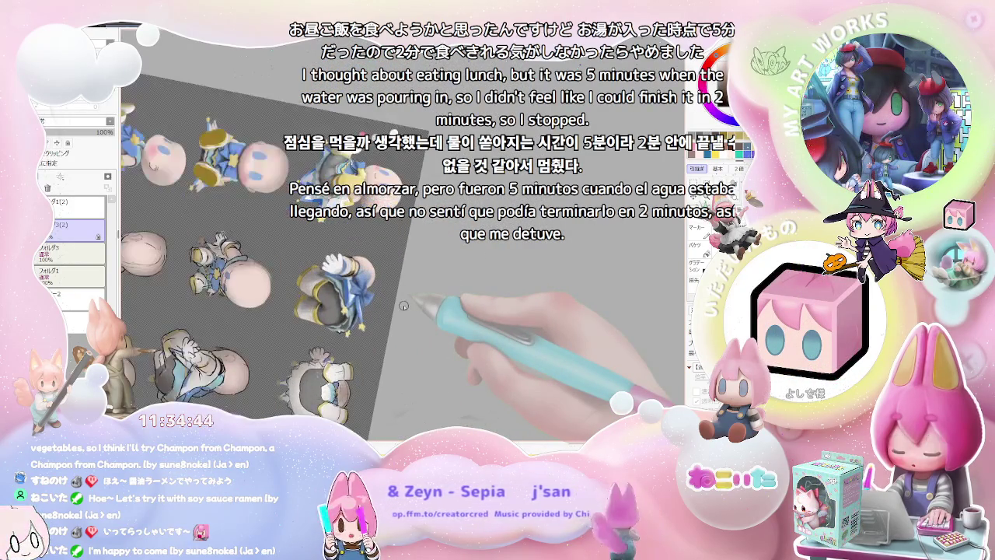
scroll(404, 306, up, 3)
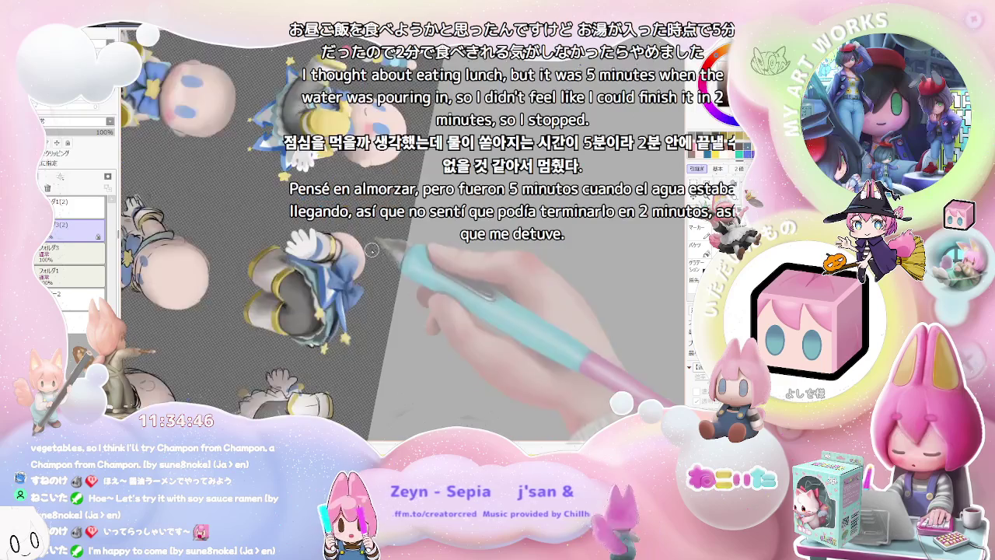
scroll(403, 306, up, 3)
scroll(404, 305, up, 3)
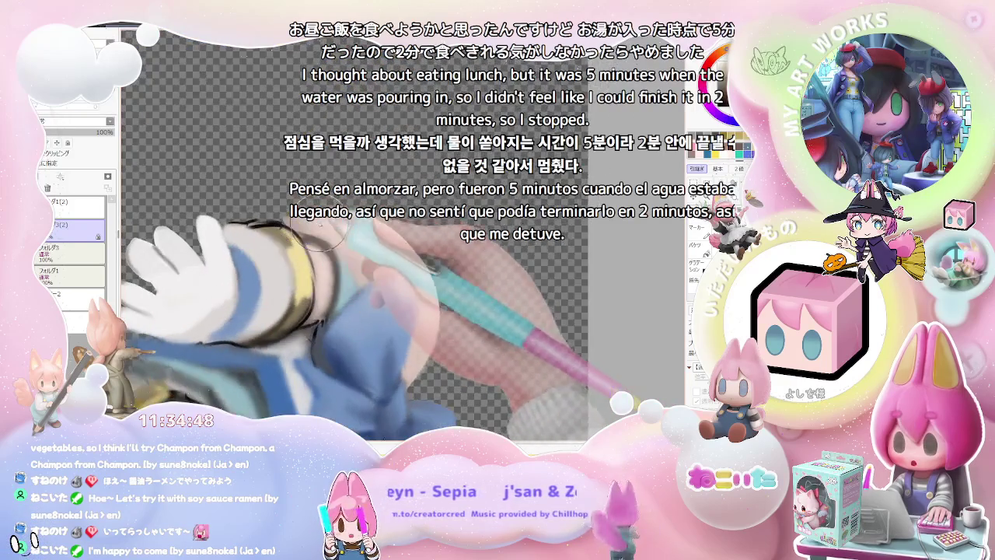
scroll(333, 363, up, 5)
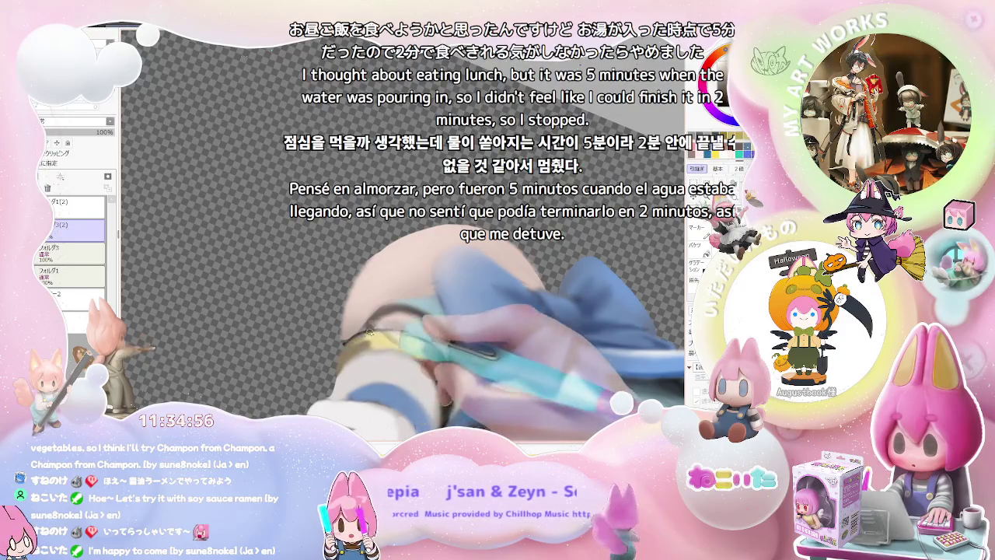
scroll(376, 332, down, 5)
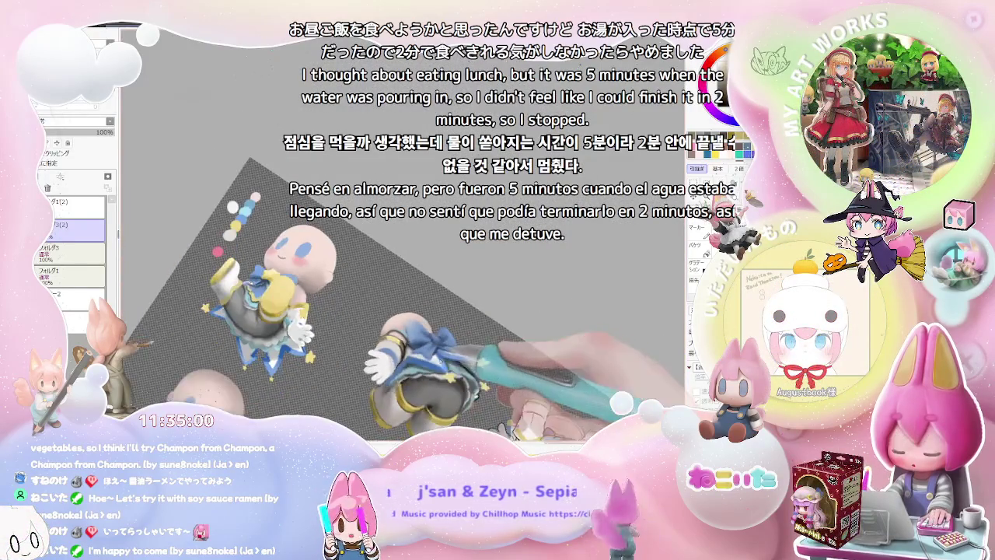
scroll(446, 357, up, 5)
scroll(324, 325, up, 2)
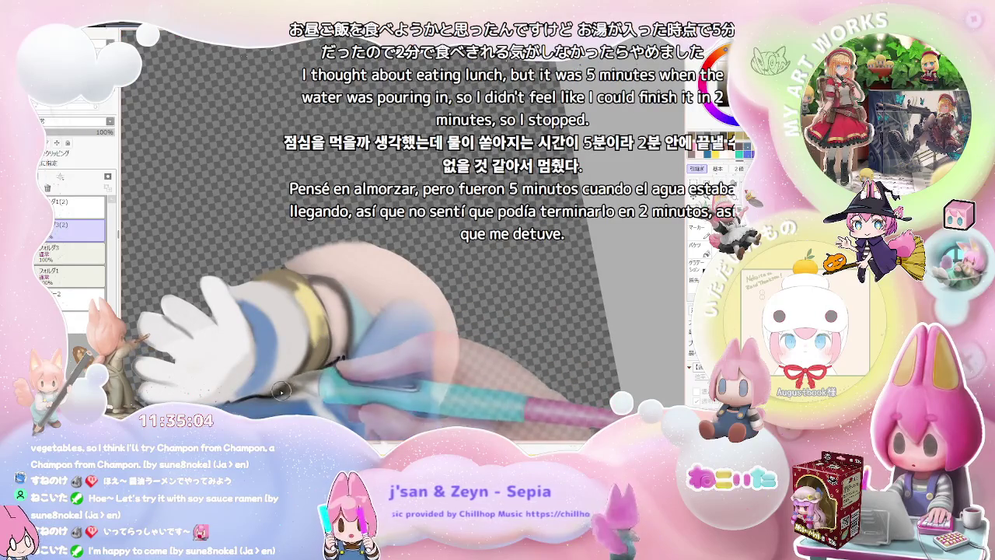
scroll(311, 375, down, 5)
scroll(342, 346, down, 3)
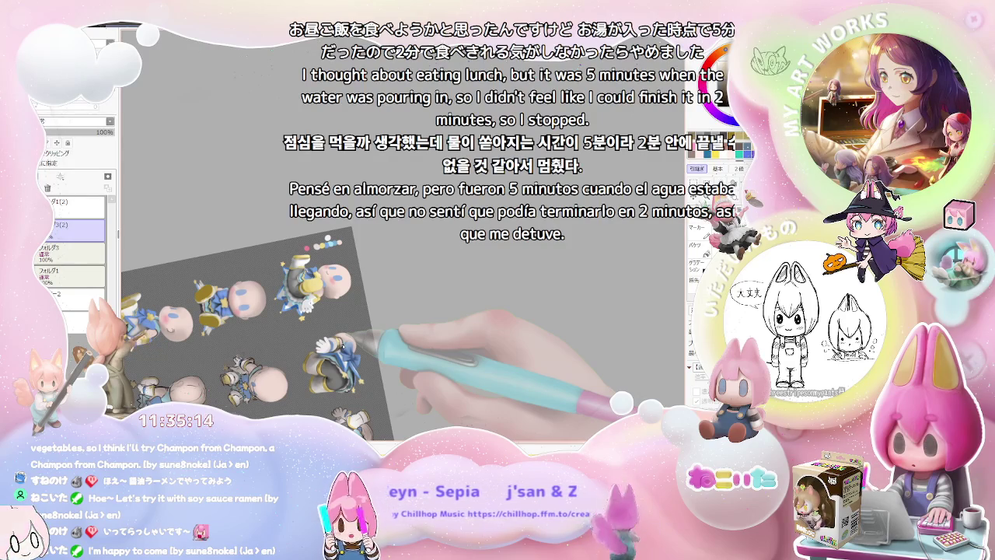
Flip the canvas view and add soft shading around the pale-pink head's blue cheek marks.
scroll(343, 346, up, 2)
scroll(311, 350, up, 2)
scroll(256, 361, up, 2)
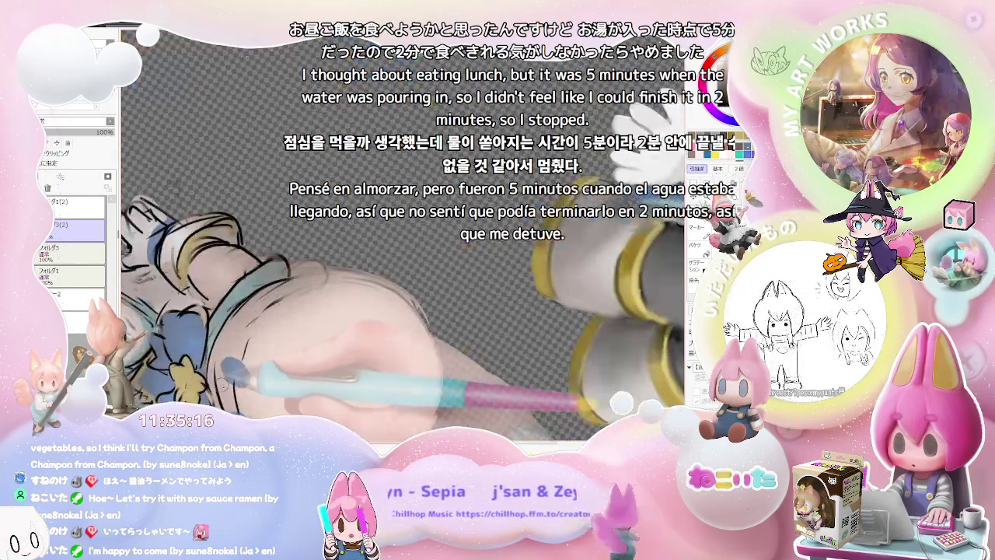
scroll(242, 398, down, 2)
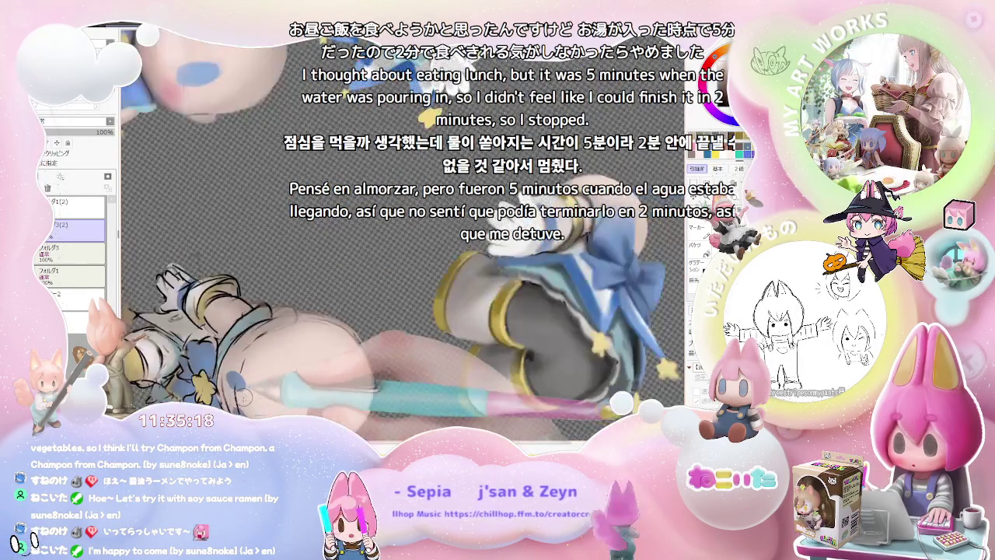
key(Delete)
scroll(494, 319, down, 3)
scroll(389, 327, up, 3)
scroll(388, 311, up, 2)
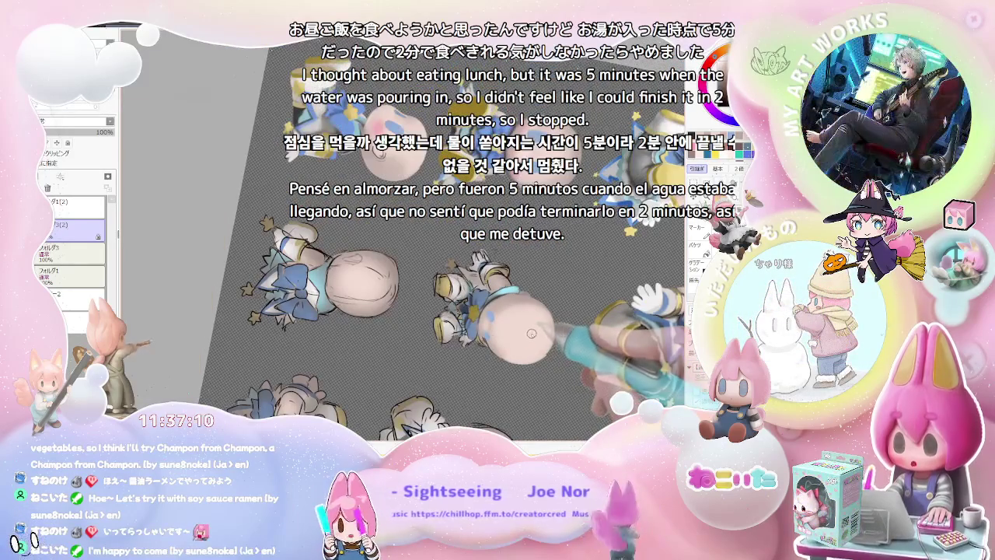
Paint the torso piece's blue bow, yellow star and teal collar band.
scroll(533, 332, up, 5)
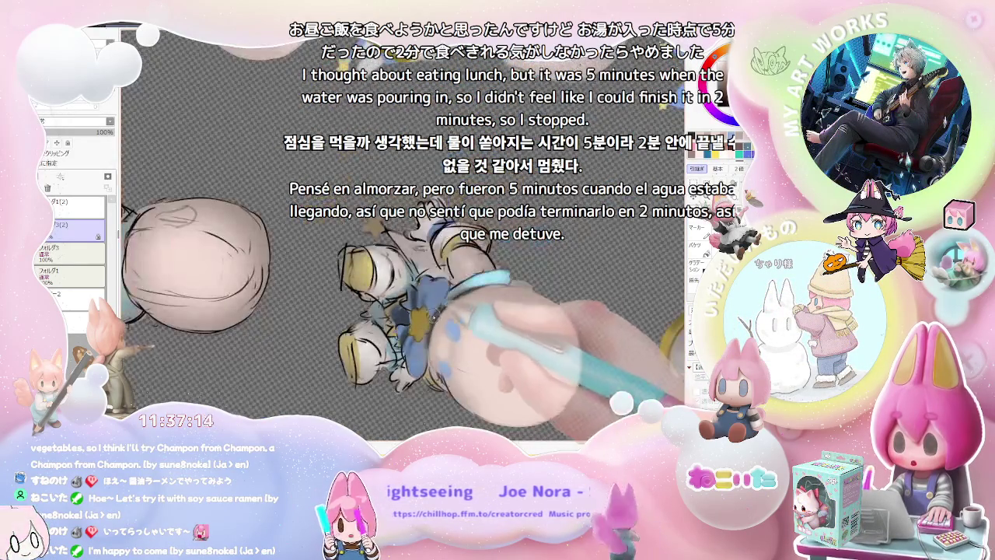
scroll(510, 312, down, 3)
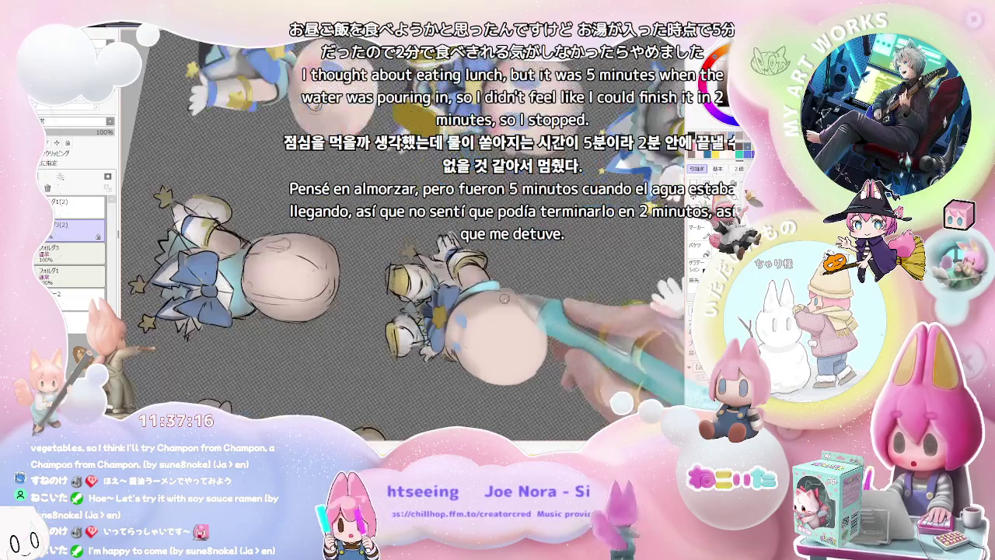
scroll(513, 327, up, 5)
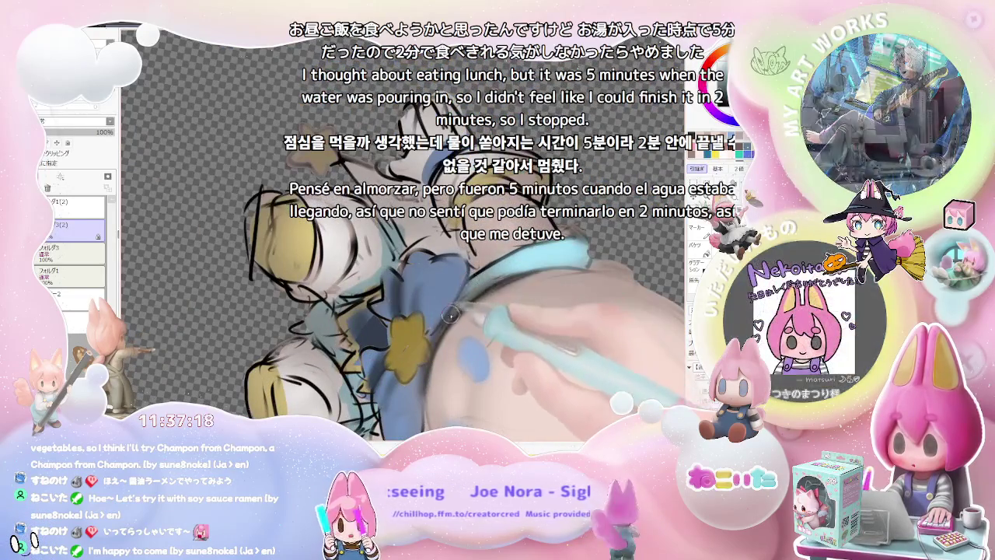
scroll(440, 333, down, 2)
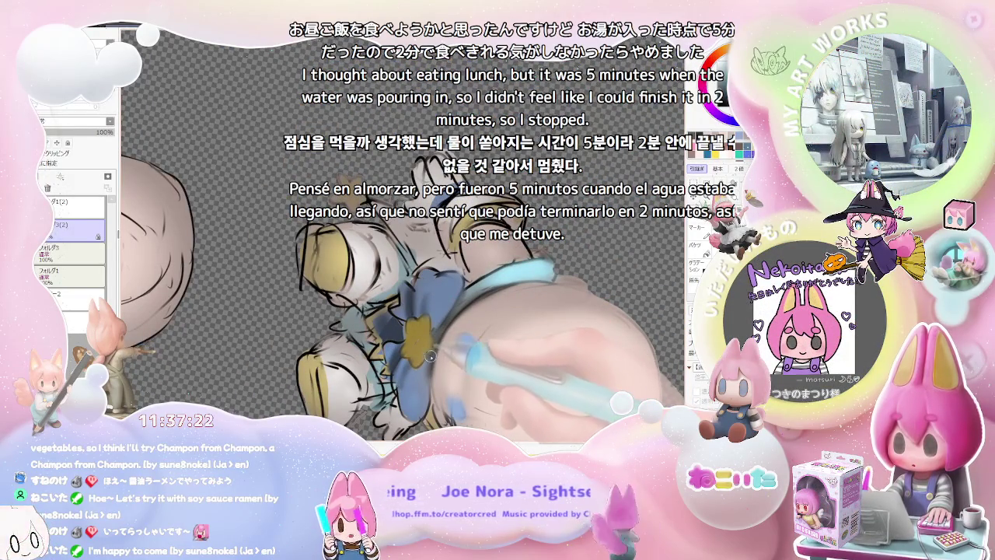
scroll(429, 371, down, 4)
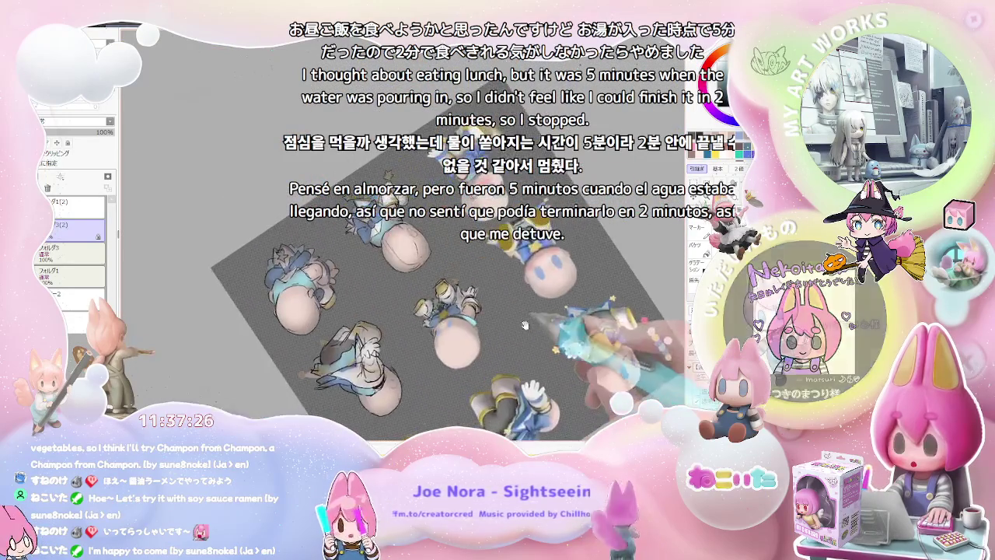
scroll(435, 311, up, 3)
scroll(420, 327, up, 4)
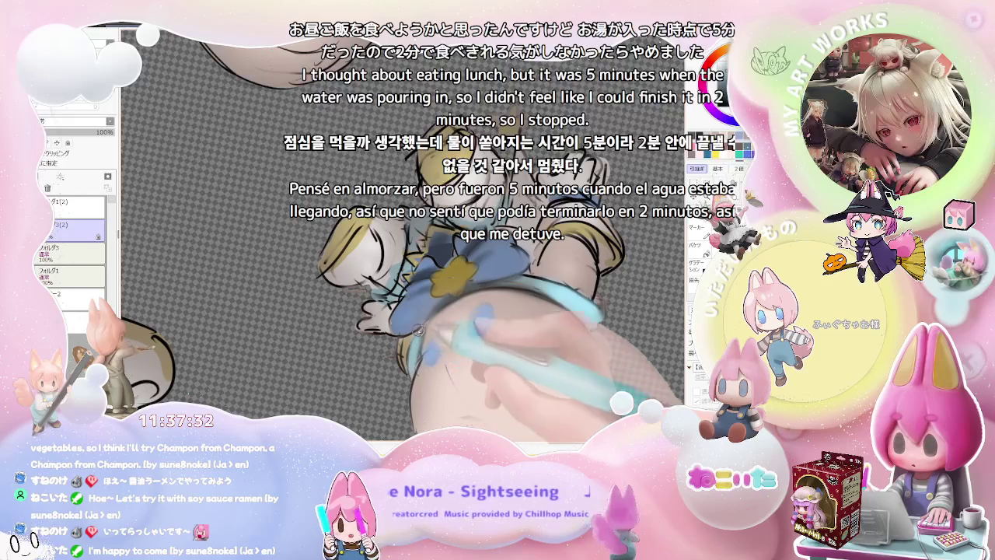
scroll(420, 346, down, 4)
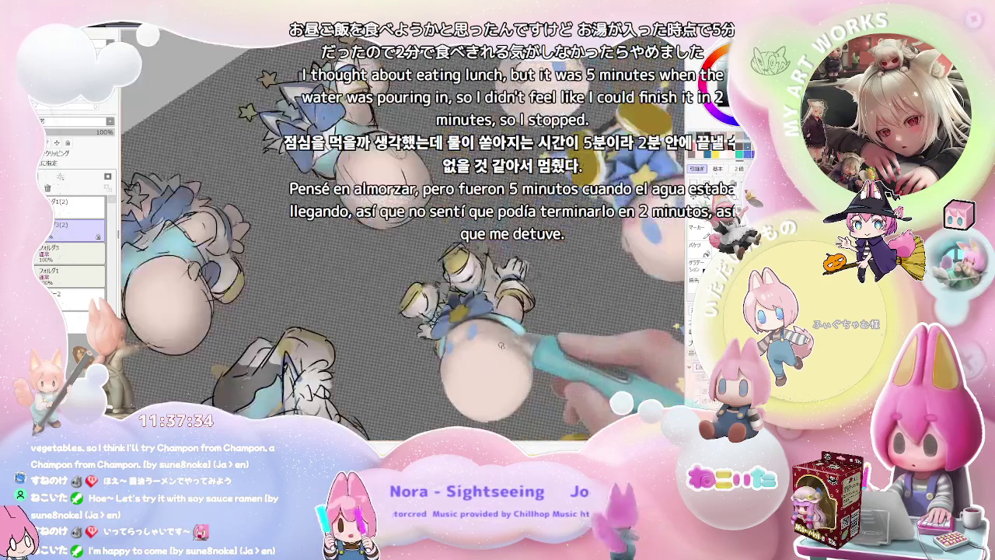
scroll(514, 355, up, 5)
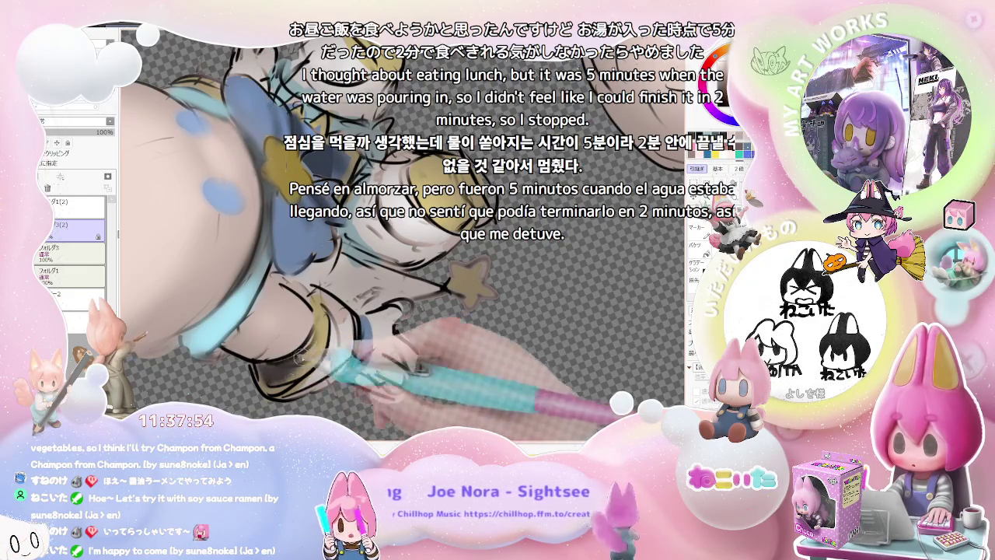
Paint the seated chibi's gloves white, shoes yellow and bow blue with a star.
scroll(294, 359, down, 3)
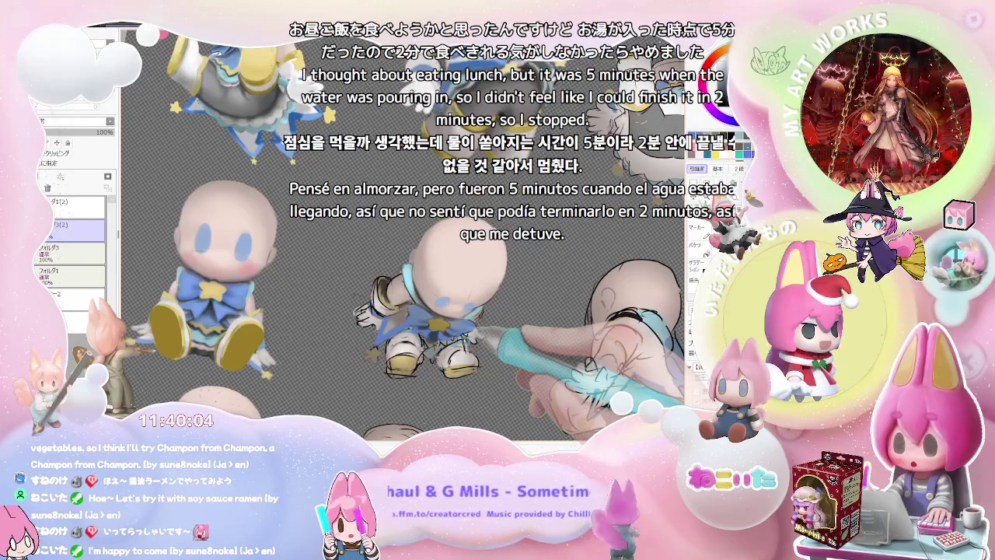
Shade the seated chibi's white gloves in grey and paint its blue bow's yellow star.
scroll(404, 295, up, 5)
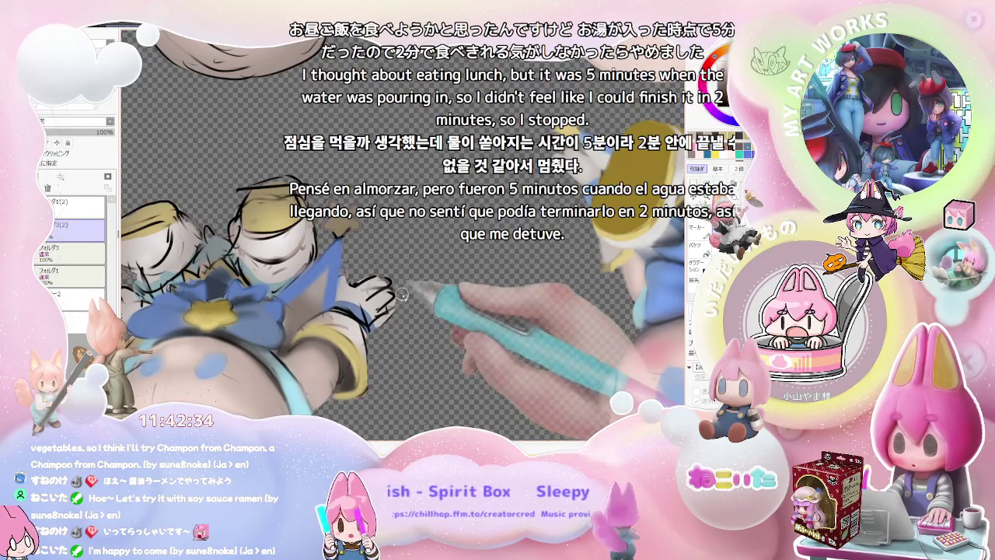
scroll(408, 269, down, 3)
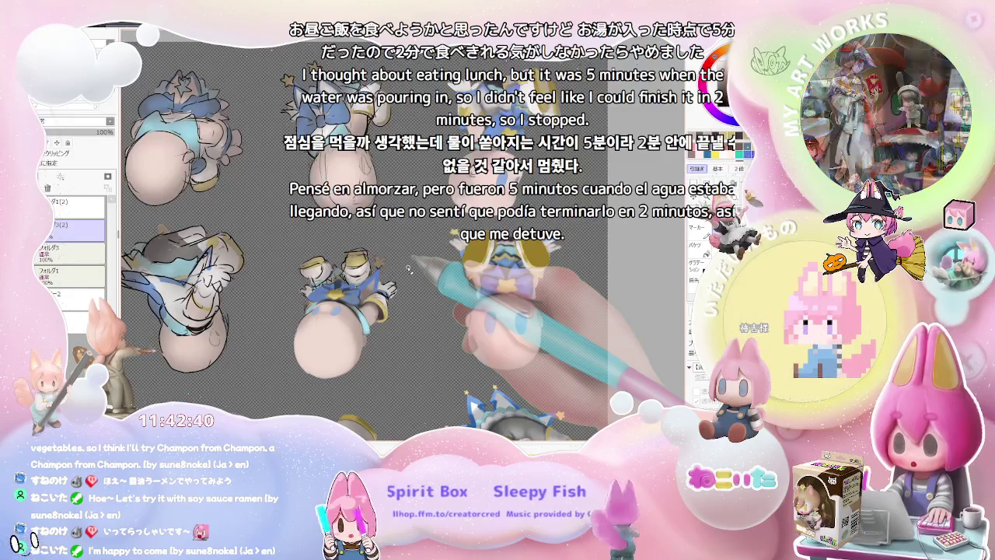
key(Delete)
key(Delete)
key(Delete)
key(Delete)
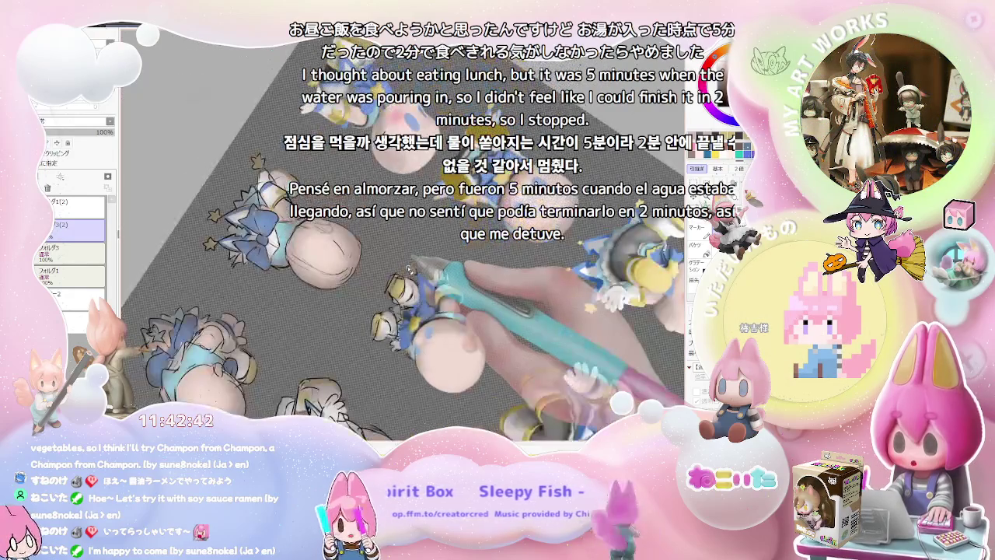
scroll(410, 270, up, 2)
scroll(451, 280, up, 2)
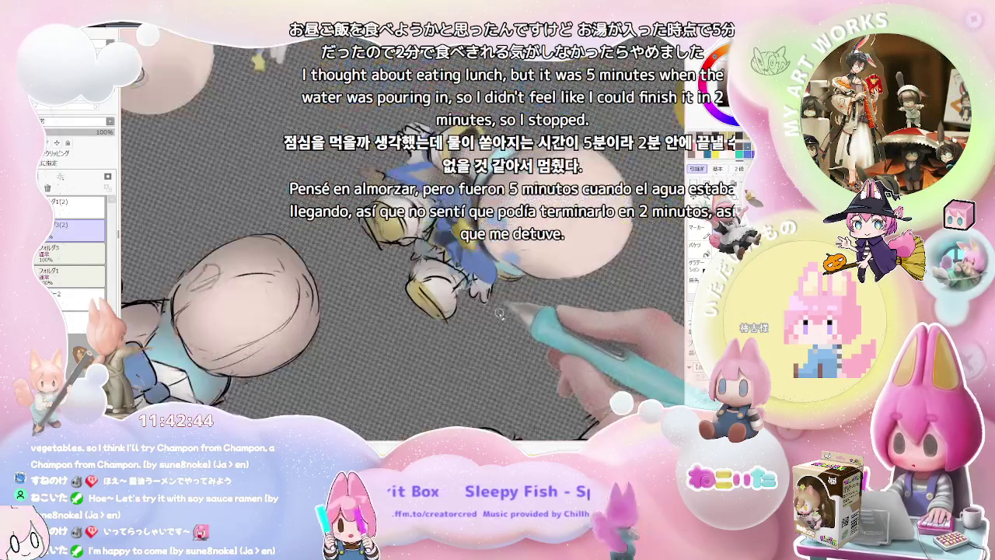
scroll(493, 291, up, 2)
scroll(492, 292, up, 2)
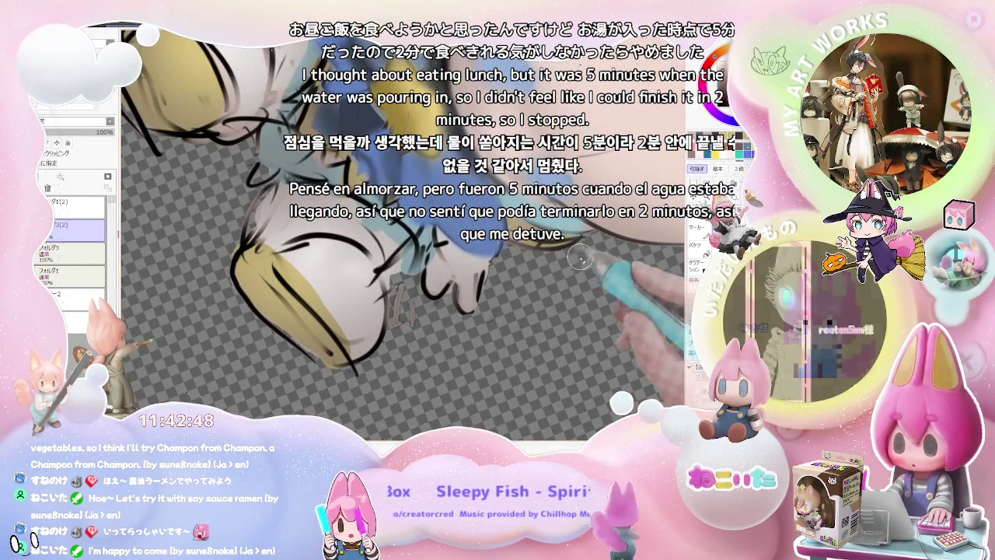
scroll(552, 279, down, 1)
scroll(513, 296, down, 1)
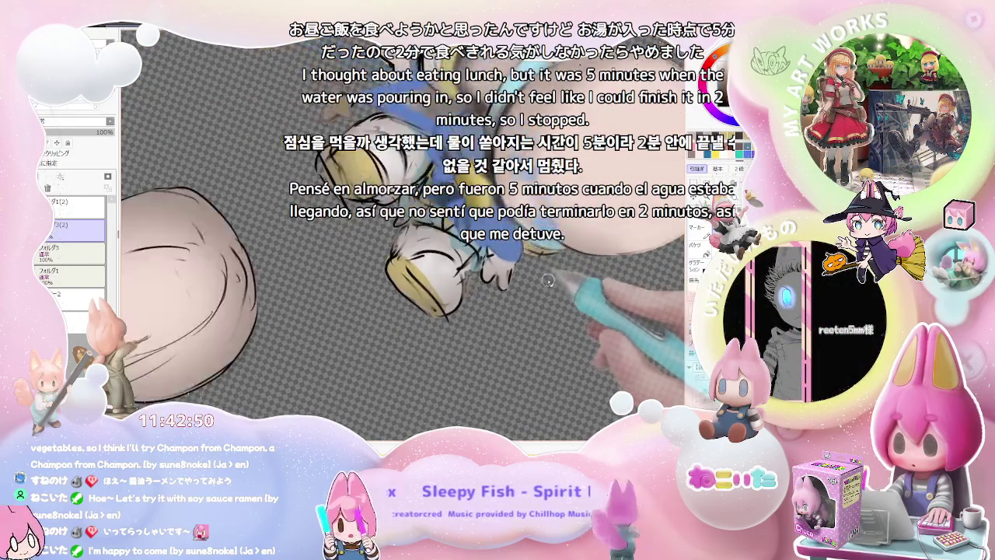
scroll(467, 307, down, 2)
key(Home)
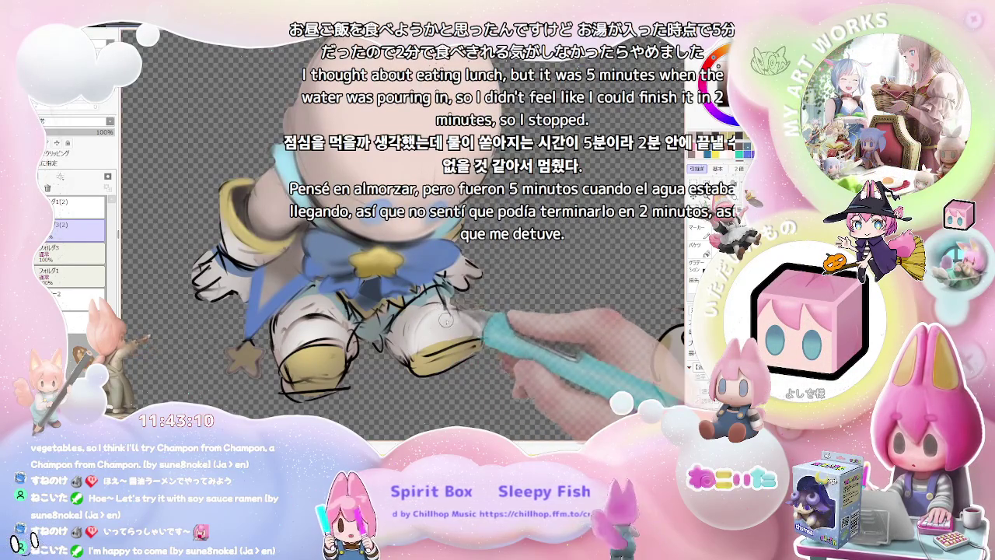
drag(438, 333, 454, 321)
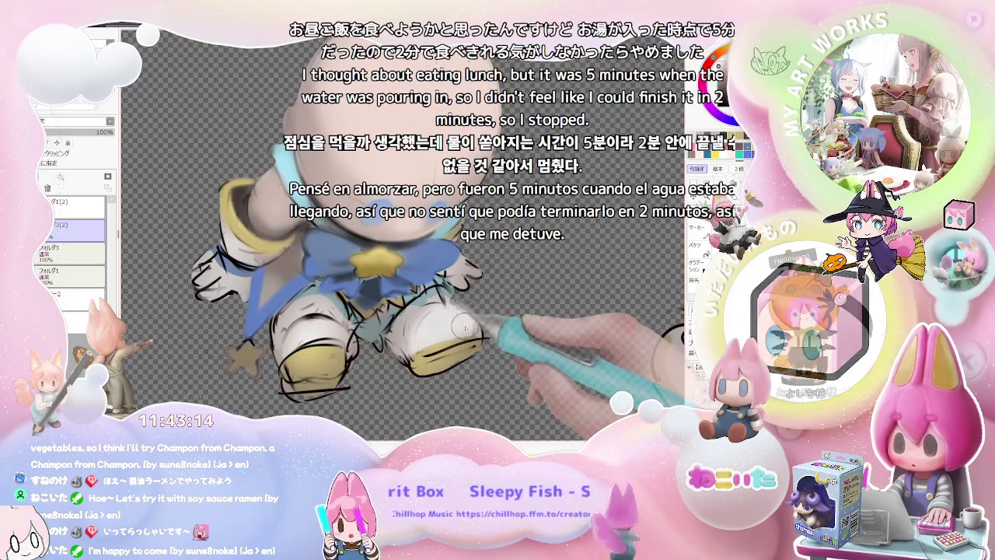
key(ctrl+minus)
key(ctrl+minus)
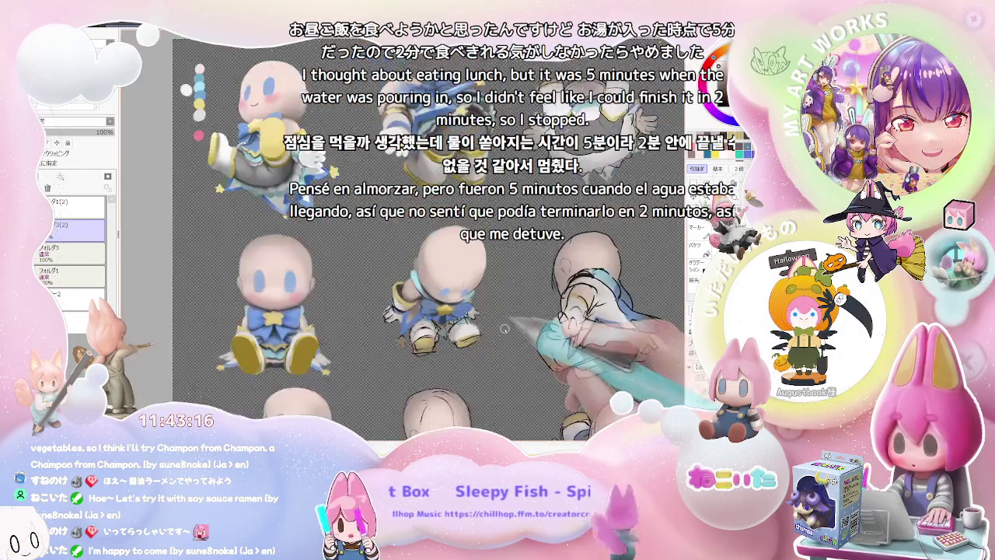
key(ctrl+plus)
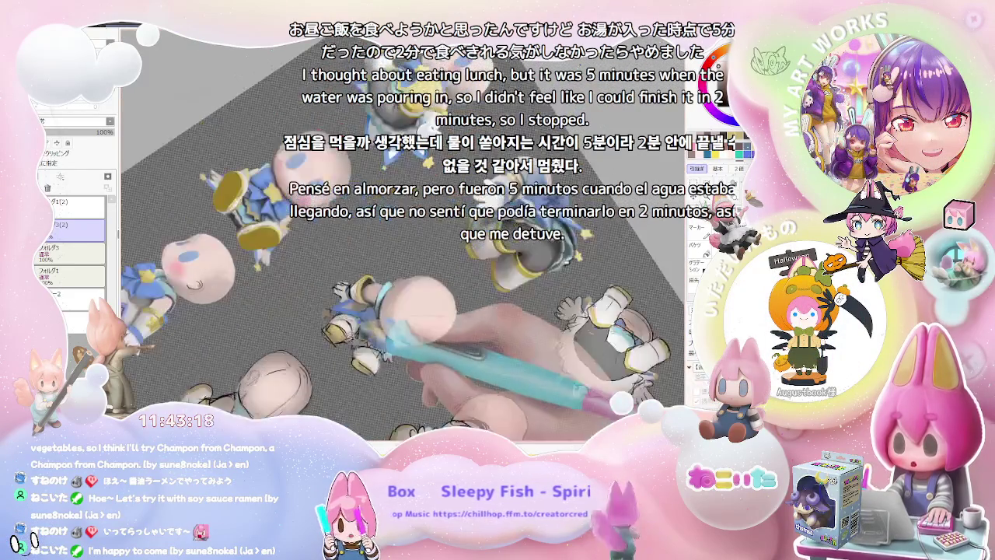
key(ctrl+plus)
key(ctrl+plus)
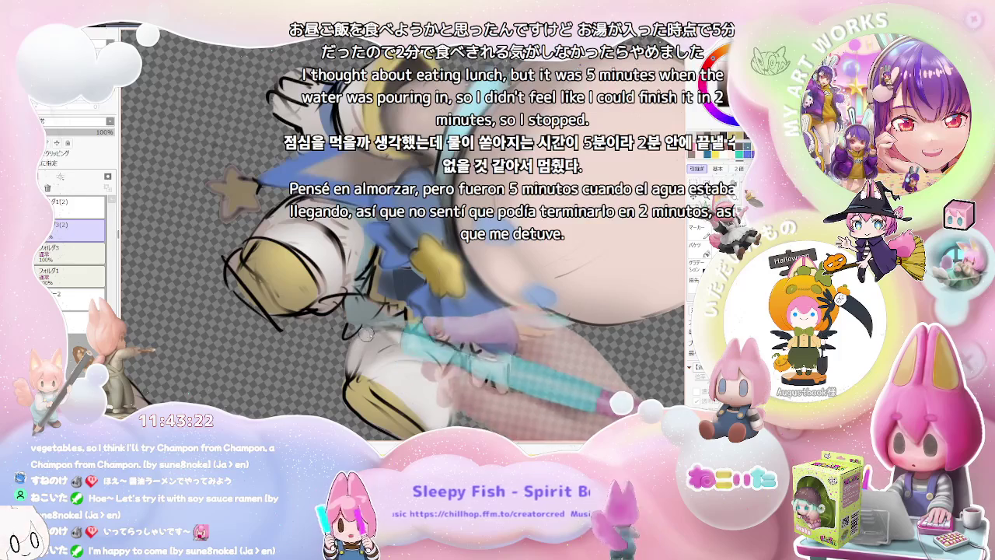
key(ctrl+minus)
key(ctrl+minus)
key(ctrl+minus)
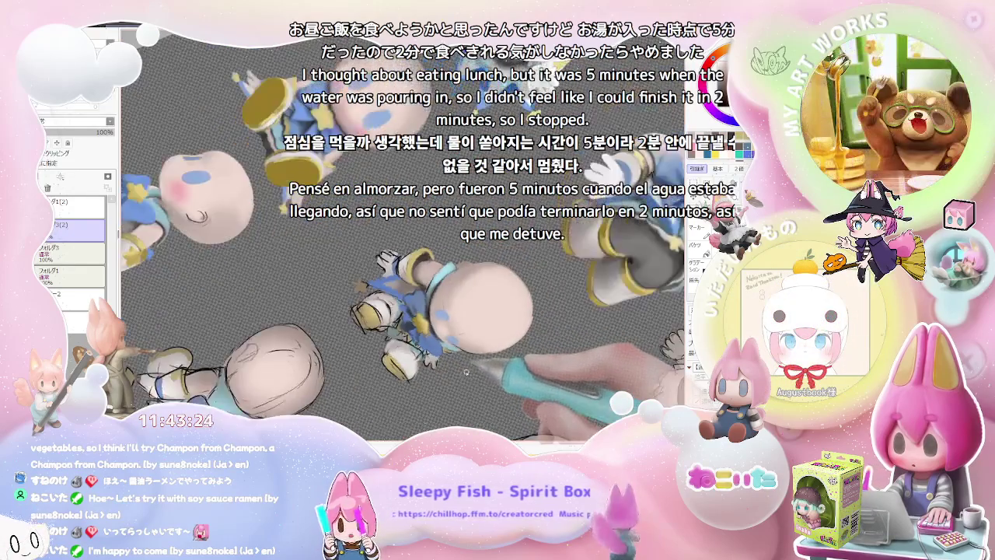
key(ctrl+plus)
key(ctrl+minus)
key(ctrl+plus)
key(ctrl+plus)
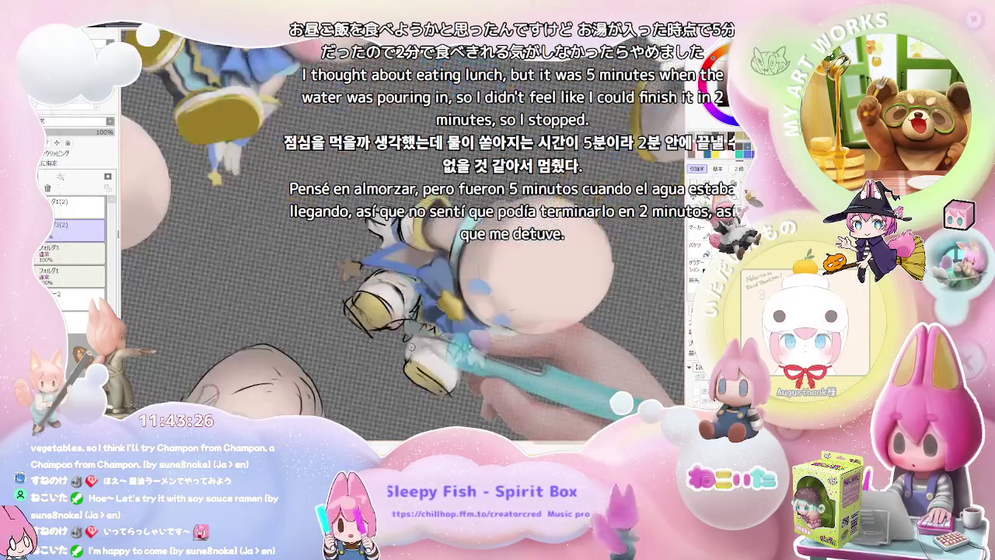
key(ctrl+plus)
key(ctrl+plus)
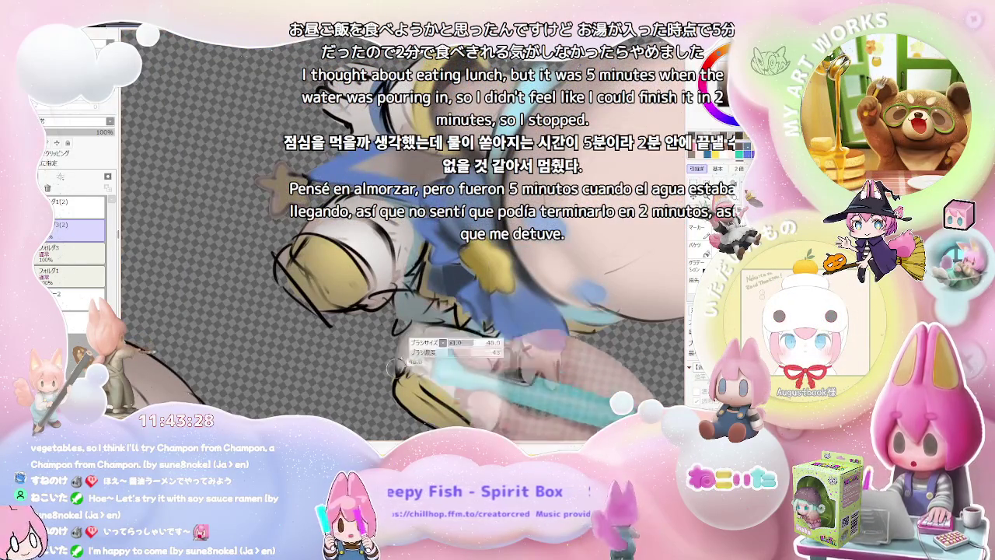
key(ctrl+minus)
key(ctrl+minus)
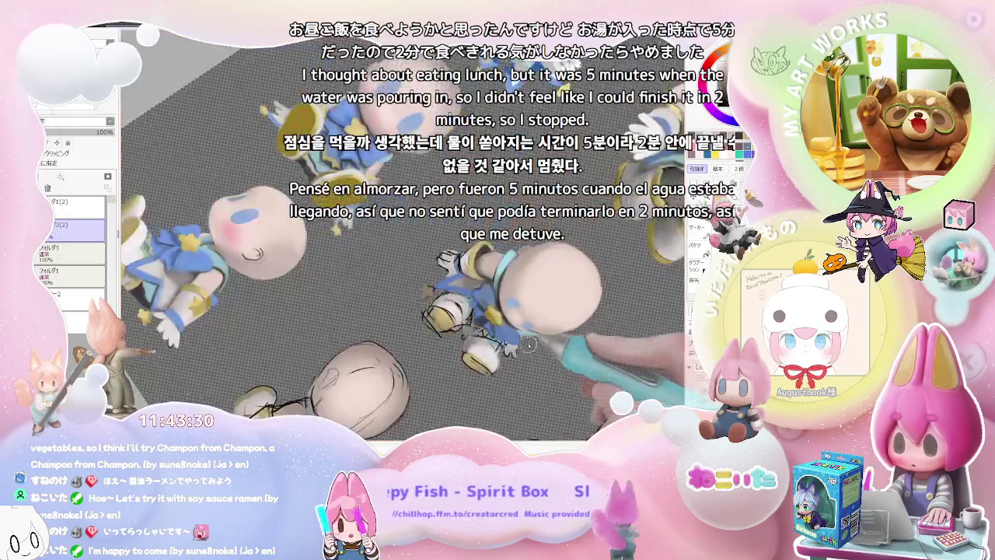
key(ctrl+plus)
key(ctrl+plus)
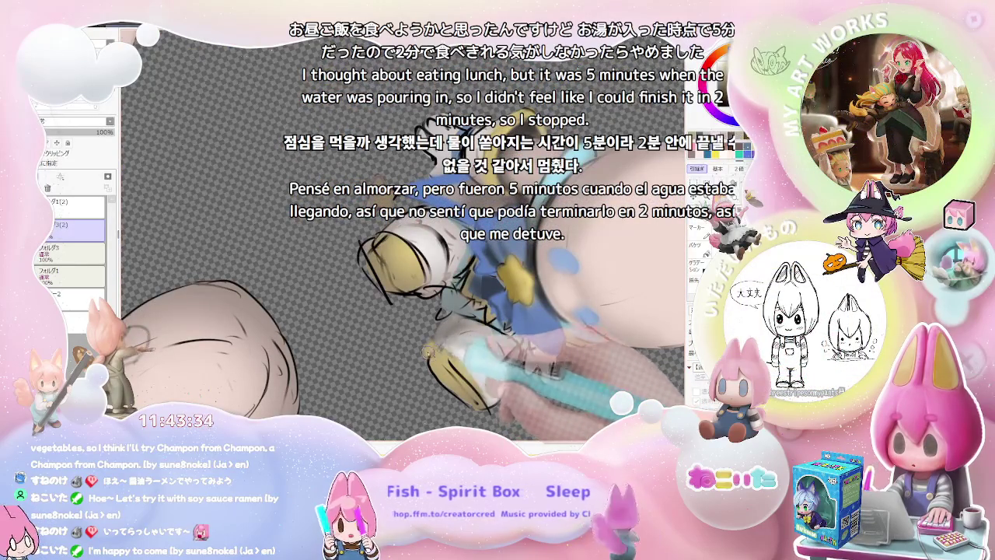
key(ctrl+minus)
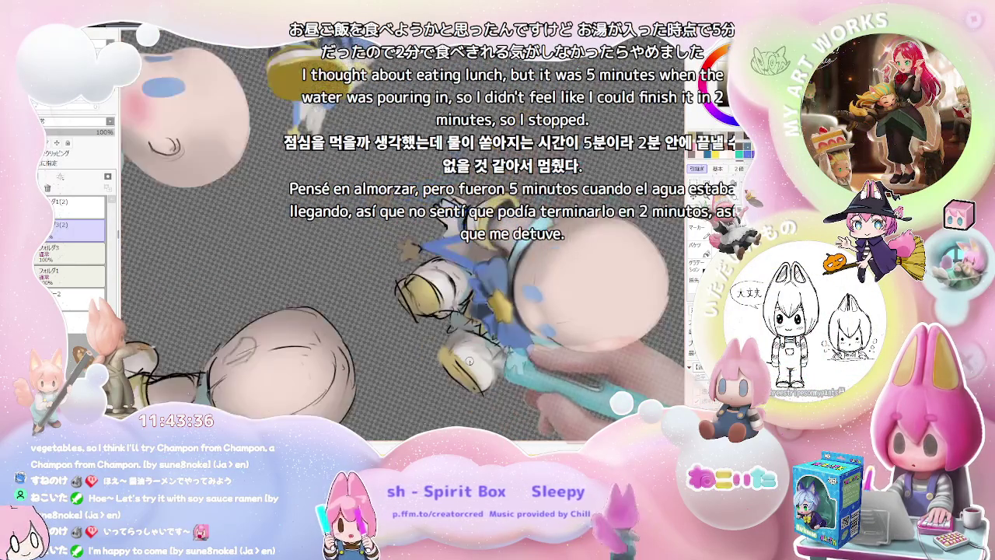
key(ctrl+minus)
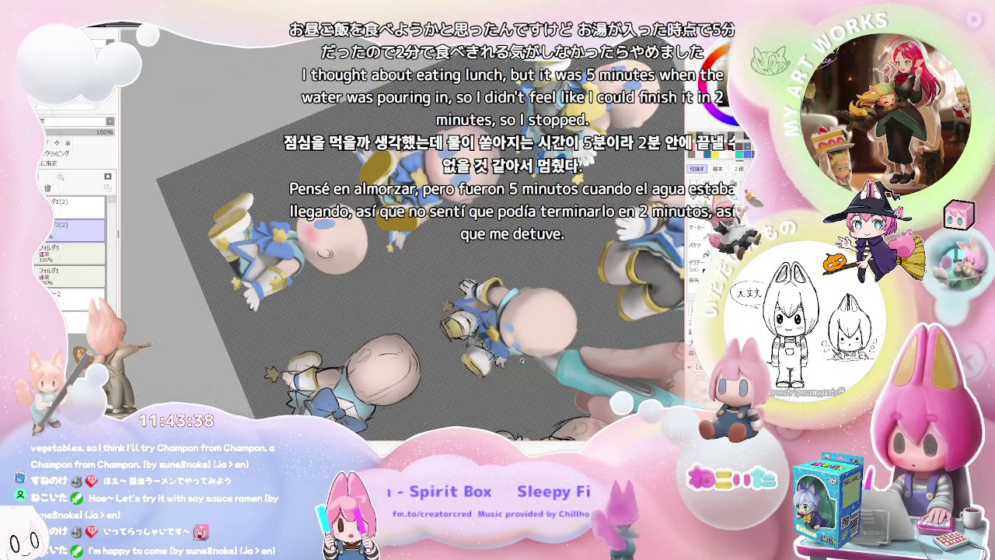
key(ctrl+plus)
key(ctrl+plus)
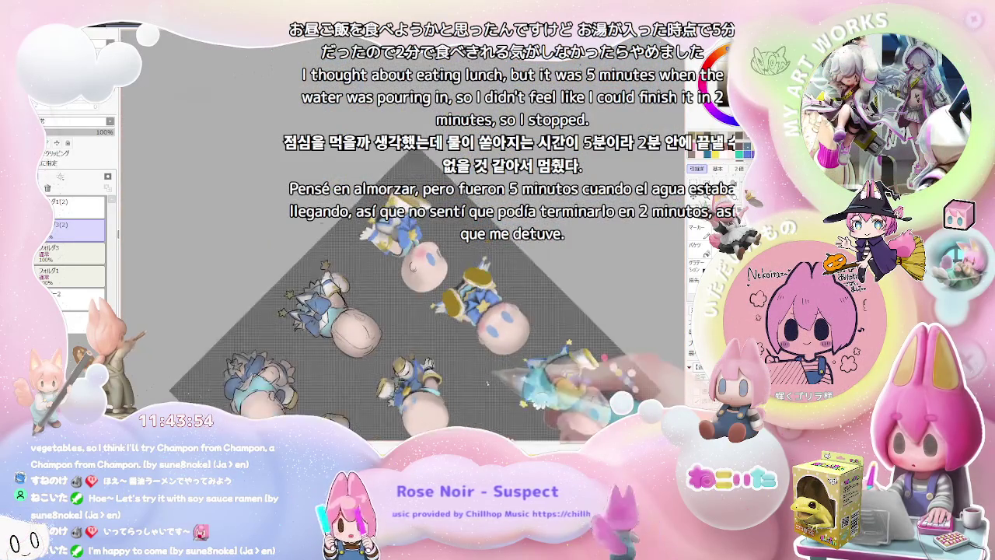
key(Home)
key(Delete)
key(Delete)
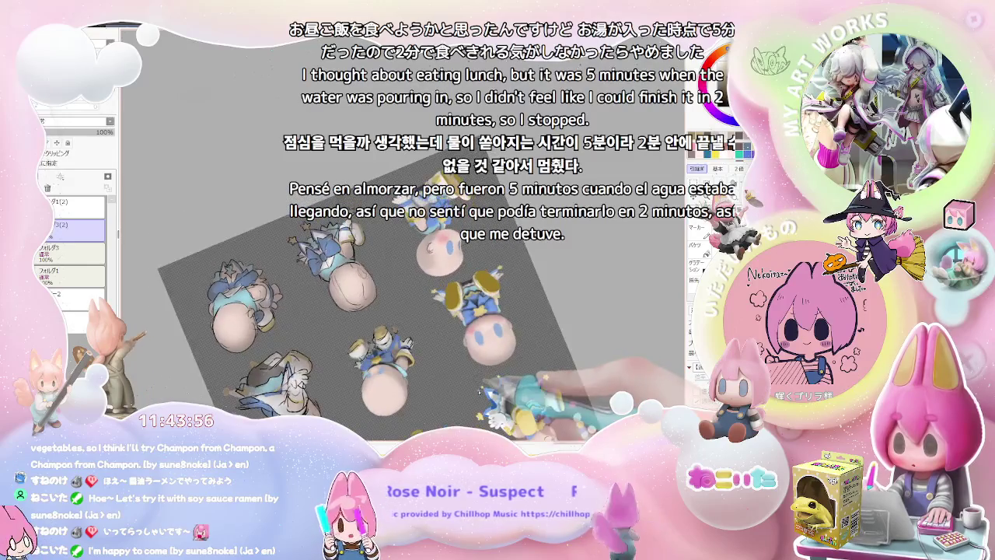
scroll(403, 235, up, 5)
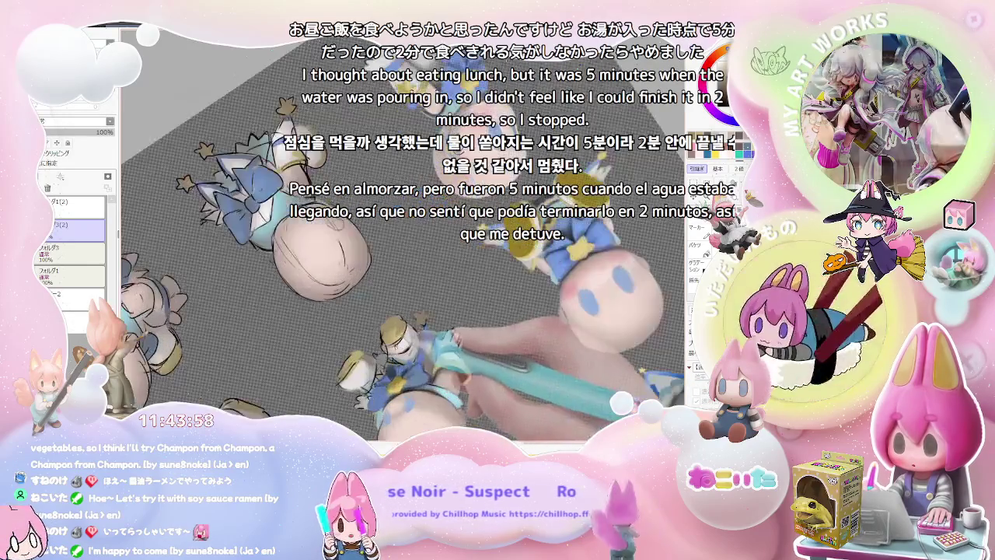
key(bracketright)
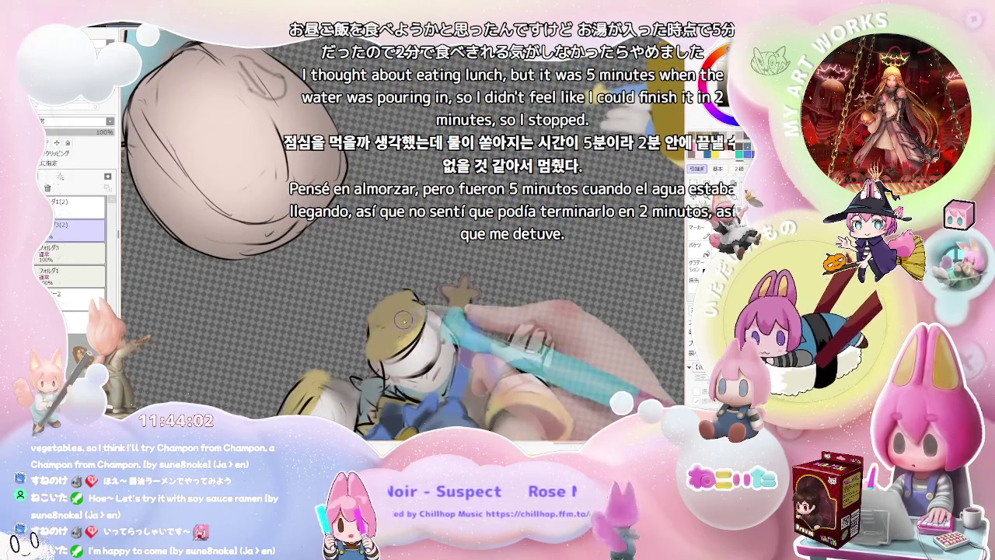
scroll(408, 342, down, 5)
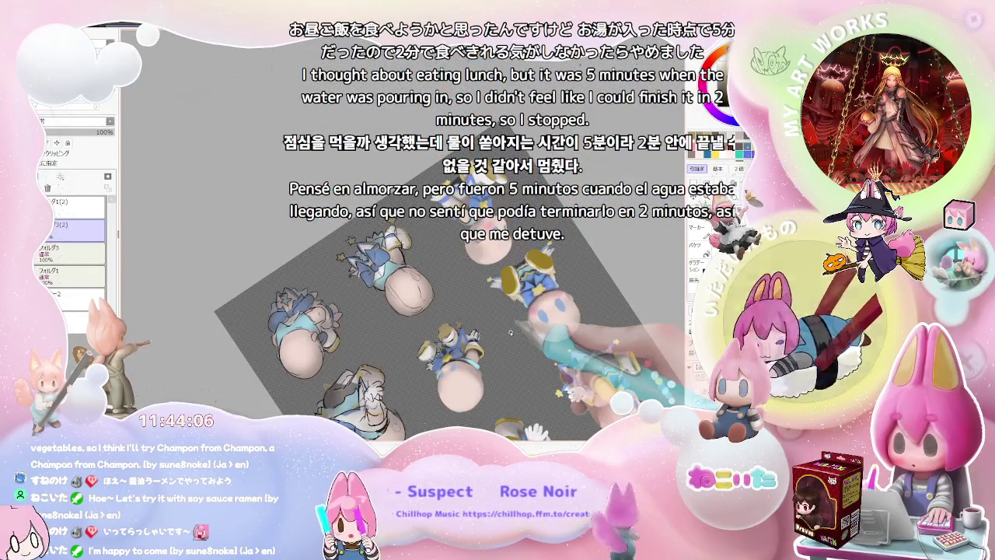
scroll(502, 336, up, 2)
scroll(474, 344, up, 2)
scroll(436, 354, up, 2)
scroll(393, 366, up, 2)
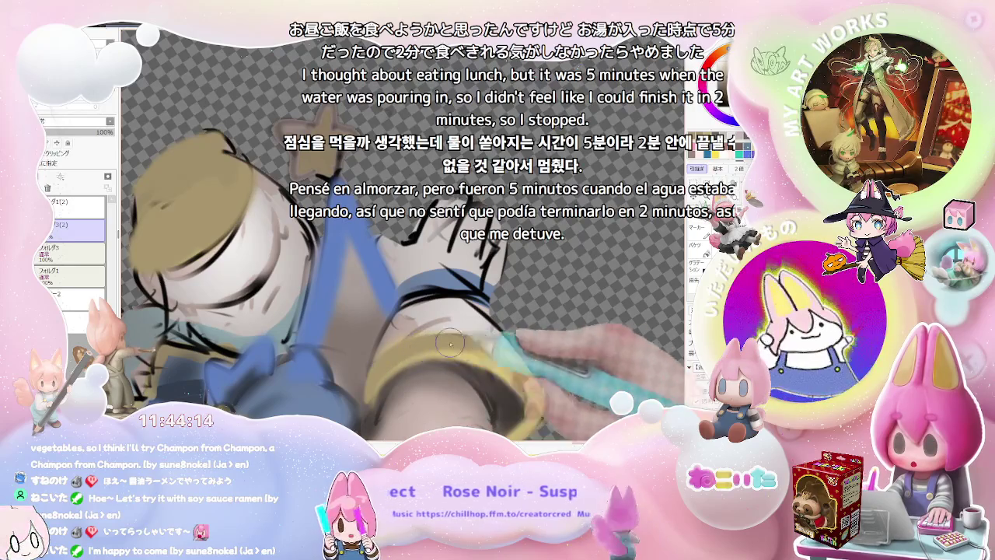
Zoom in on the hand just below the figure's yellow cuff.
scroll(467, 345, down, 1)
scroll(476, 350, down, 2)
scroll(497, 360, down, 1)
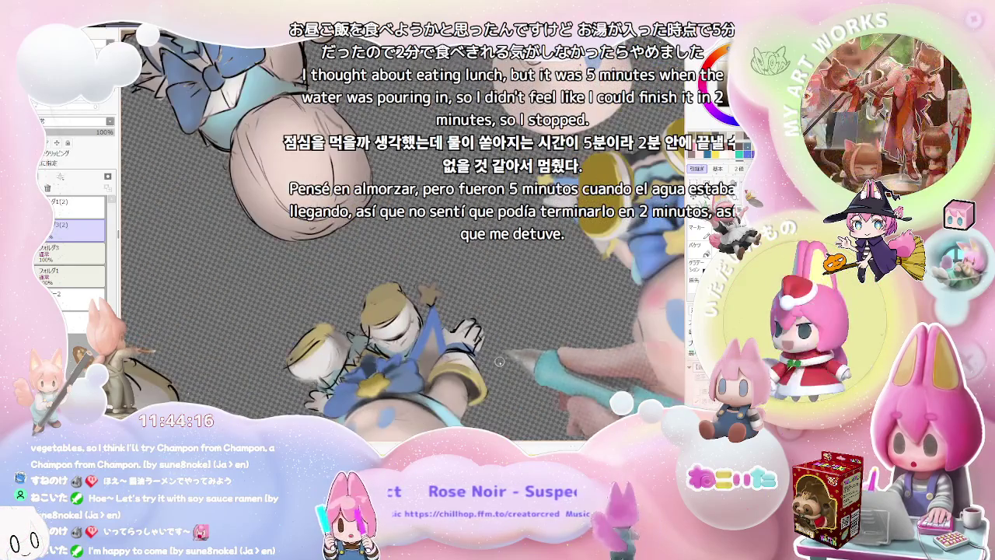
scroll(504, 361, up, 1)
scroll(323, 362, up, 2)
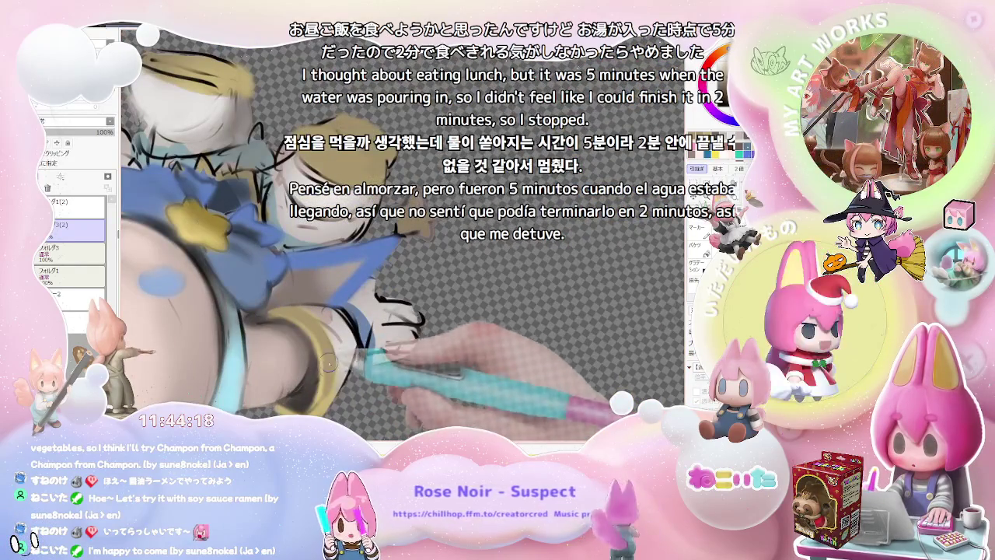
scroll(331, 354, down, 1)
scroll(319, 349, down, 1)
scroll(303, 342, down, 1)
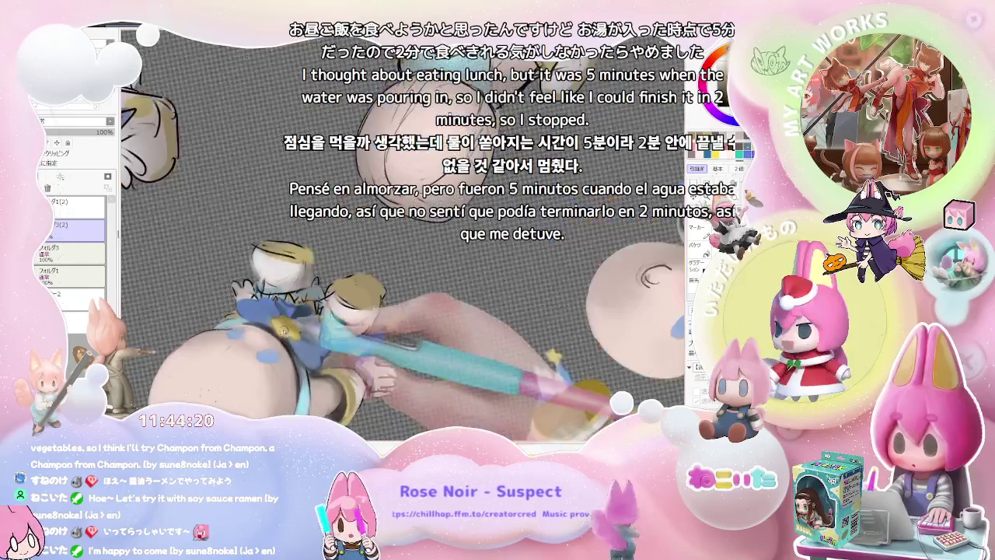
scroll(287, 336, down, 1)
scroll(311, 334, down, 1)
scroll(311, 334, down, 1)
scroll(311, 335, down, 1)
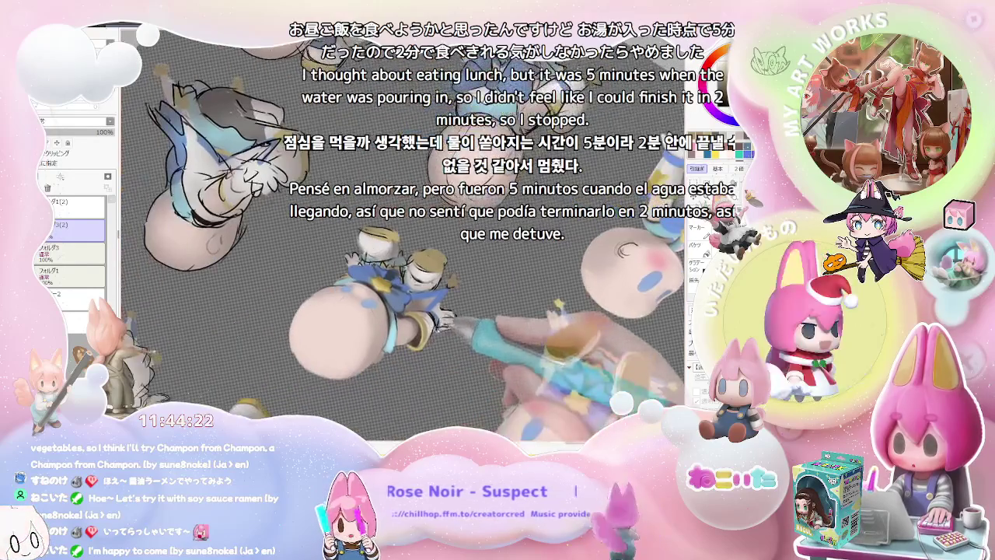
scroll(326, 356, up, 2)
scroll(326, 356, up, 2)
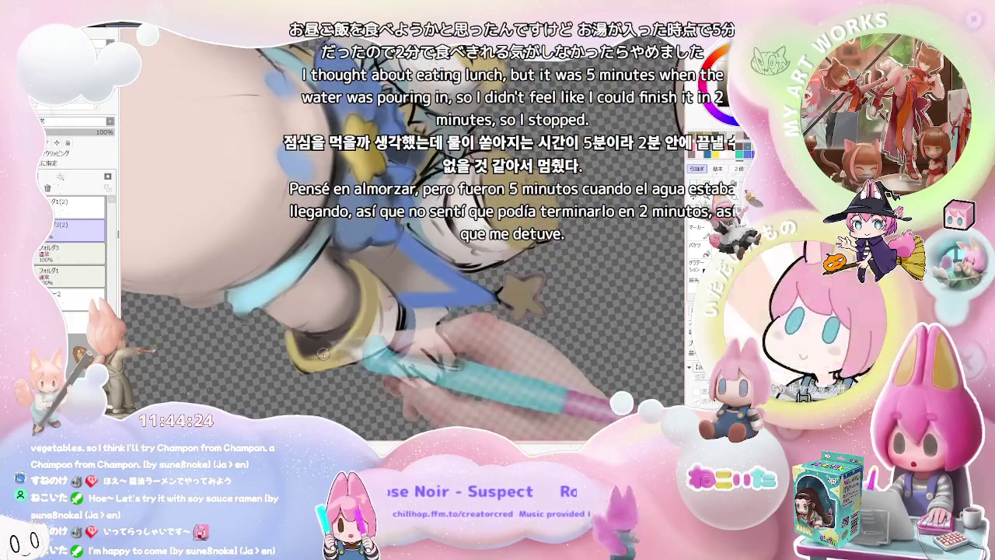
scroll(326, 356, up, 1)
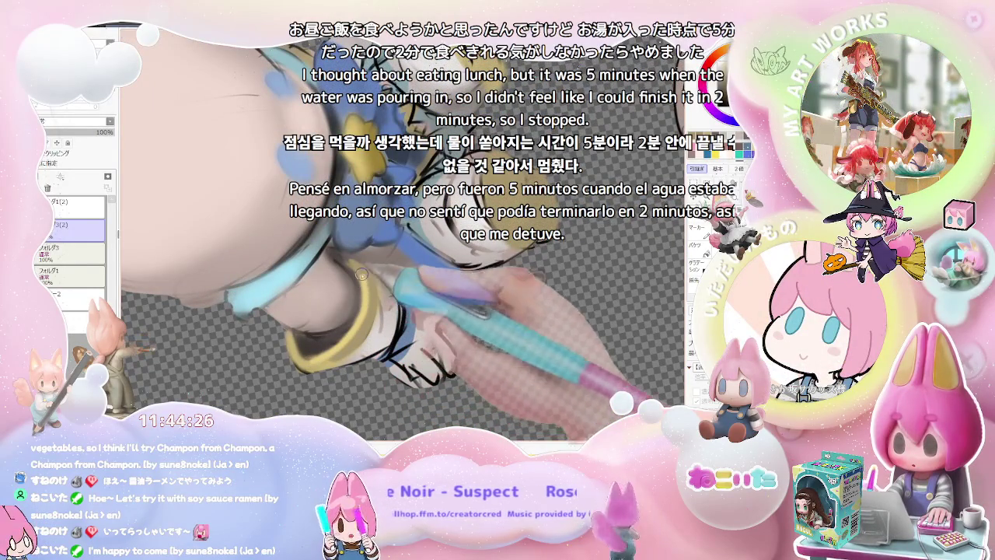
scroll(350, 260, down, 1)
scroll(373, 295, down, 2)
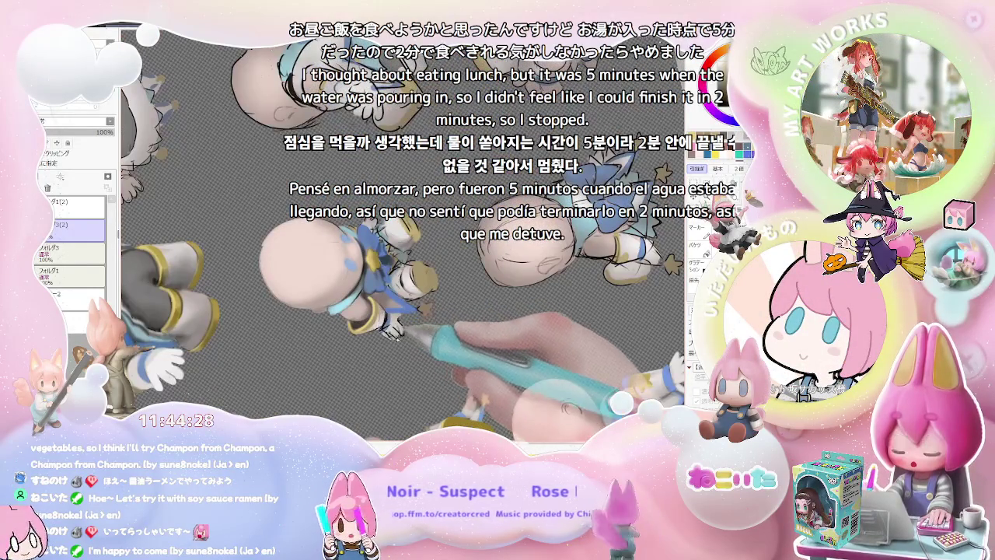
scroll(398, 336, up, 2)
scroll(350, 319, up, 2)
scroll(296, 301, up, 1)
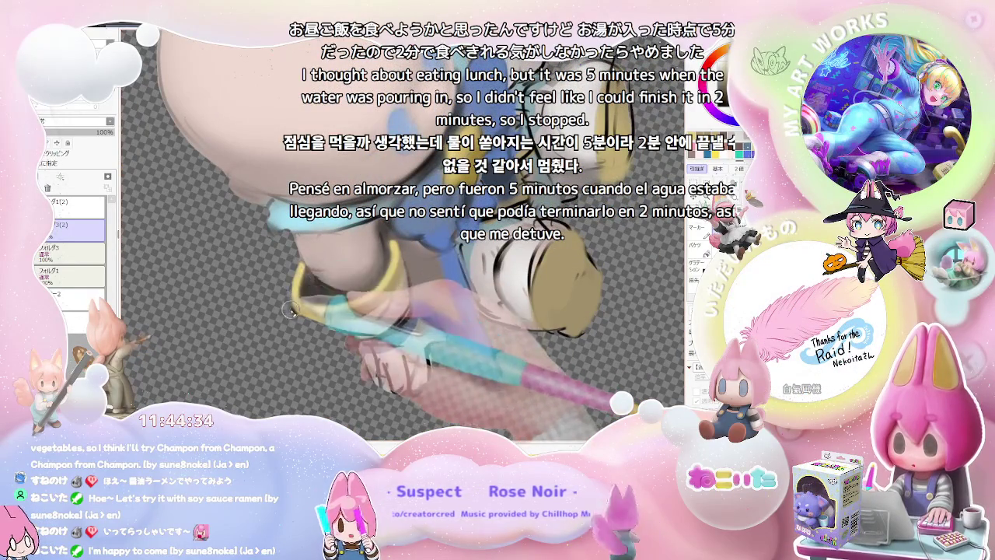
scroll(290, 312, down, 2)
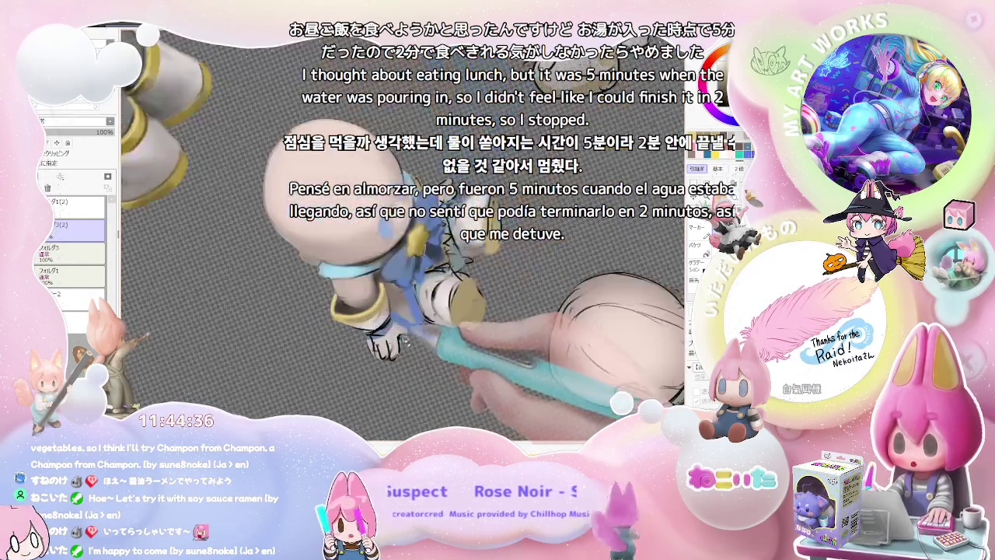
scroll(403, 340, down, 1)
scroll(412, 327, down, 1)
scroll(443, 304, up, 2)
scroll(470, 280, up, 2)
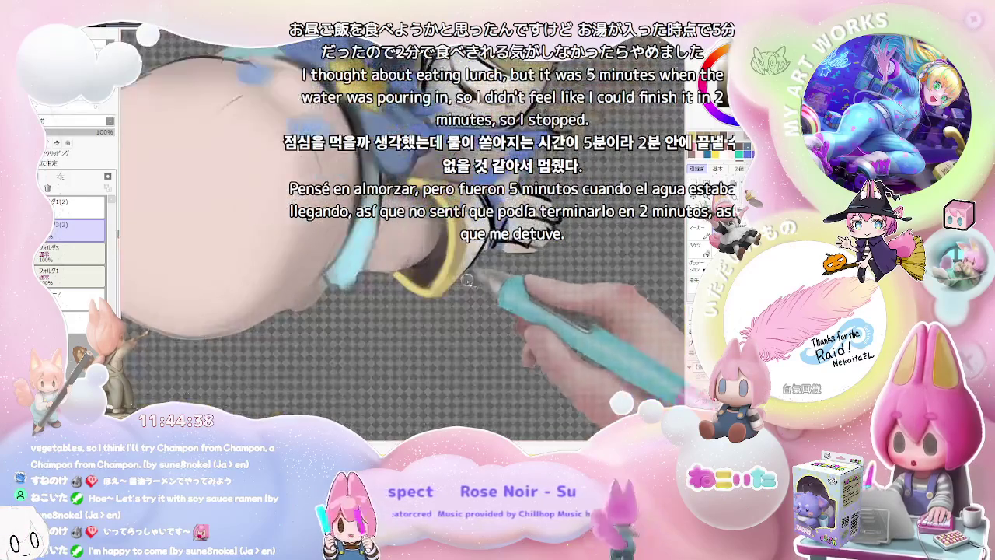
scroll(451, 294, up, 1)
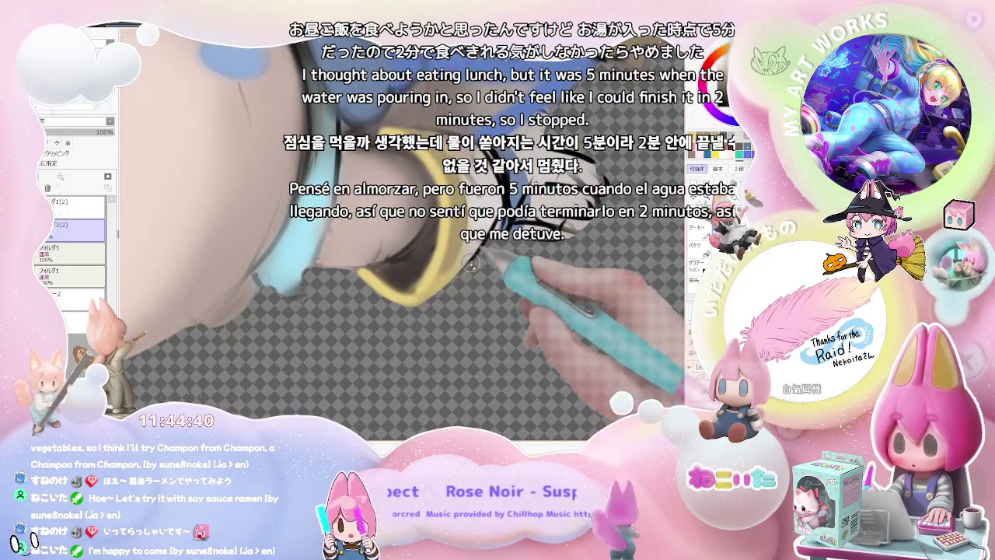
scroll(476, 259, down, 1)
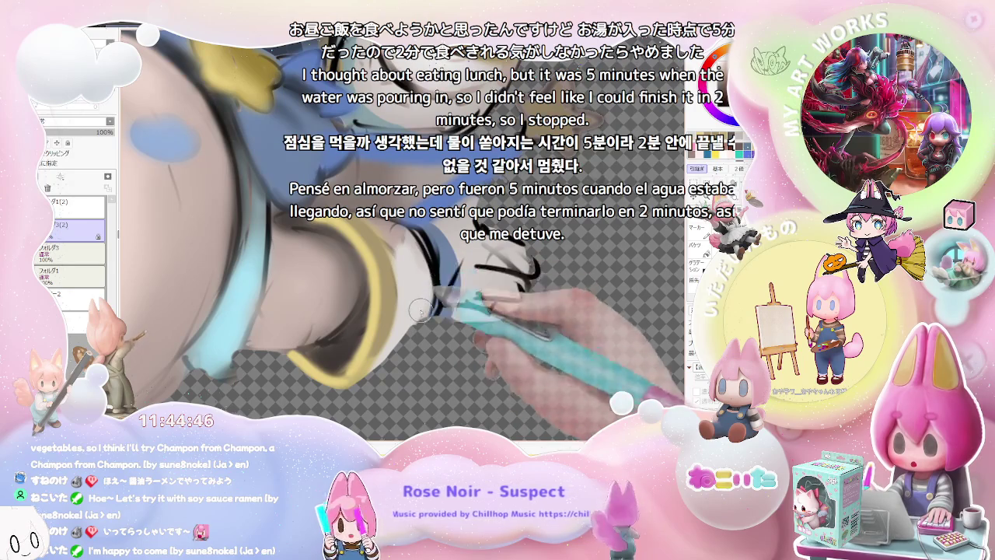
scroll(422, 299, down, 1)
scroll(436, 327, down, 1)
scroll(451, 358, down, 1)
scroll(461, 381, down, 1)
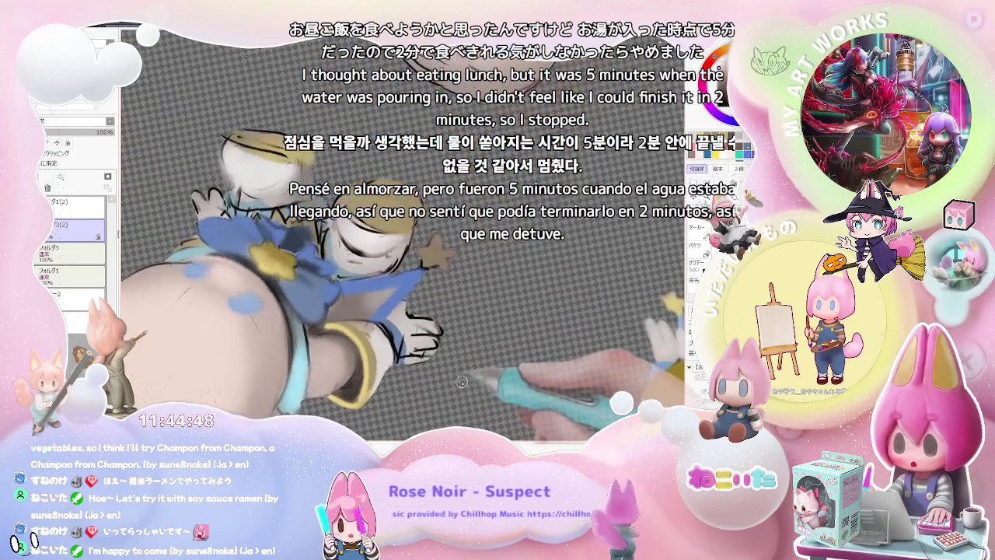
scroll(459, 373, up, 2)
scroll(452, 356, up, 1)
scroll(448, 341, up, 1)
scroll(441, 323, up, 1)
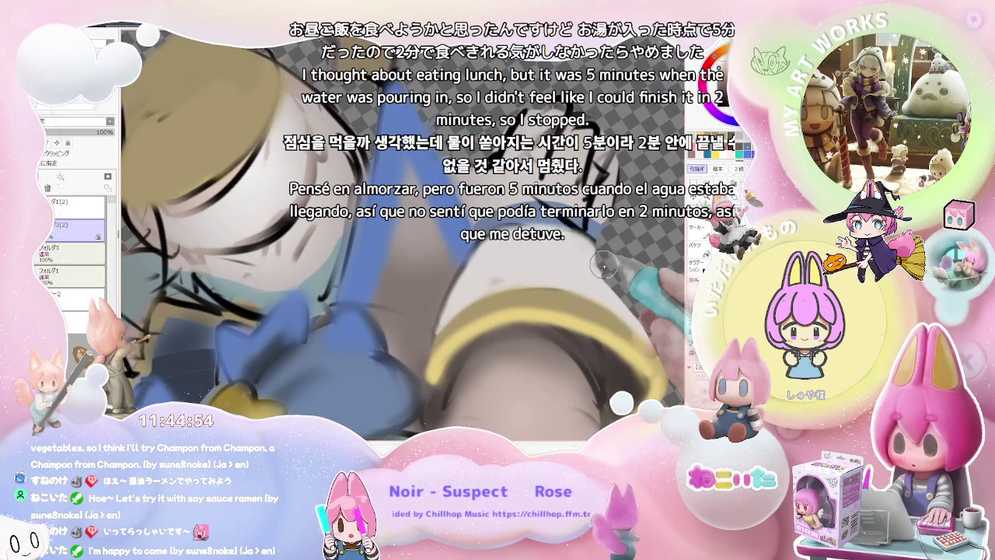
scroll(540, 254, down, 1)
scroll(552, 295, down, 1)
scroll(566, 328, down, 1)
Rotate the canvas, ink a black line beside the cuff, and shrink the brush for finer lines.
drag(566, 328, 392, 296)
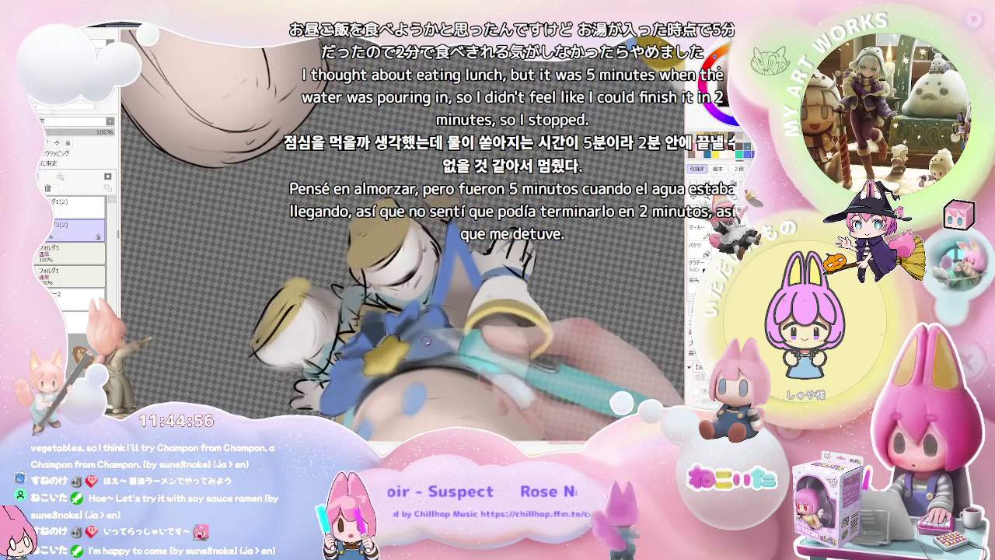
scroll(391, 296, up, 1)
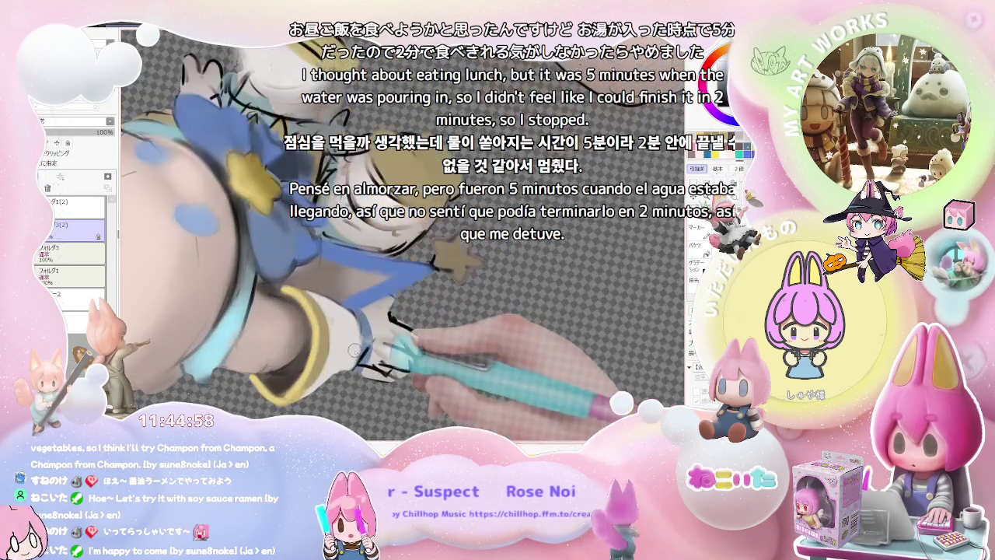
scroll(377, 315, up, 1)
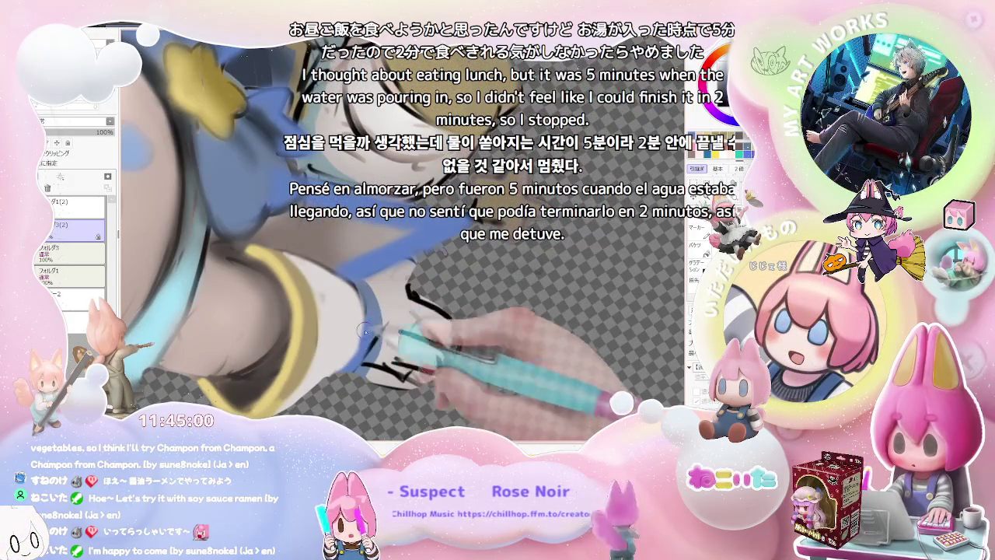
drag(408, 287, 450, 318)
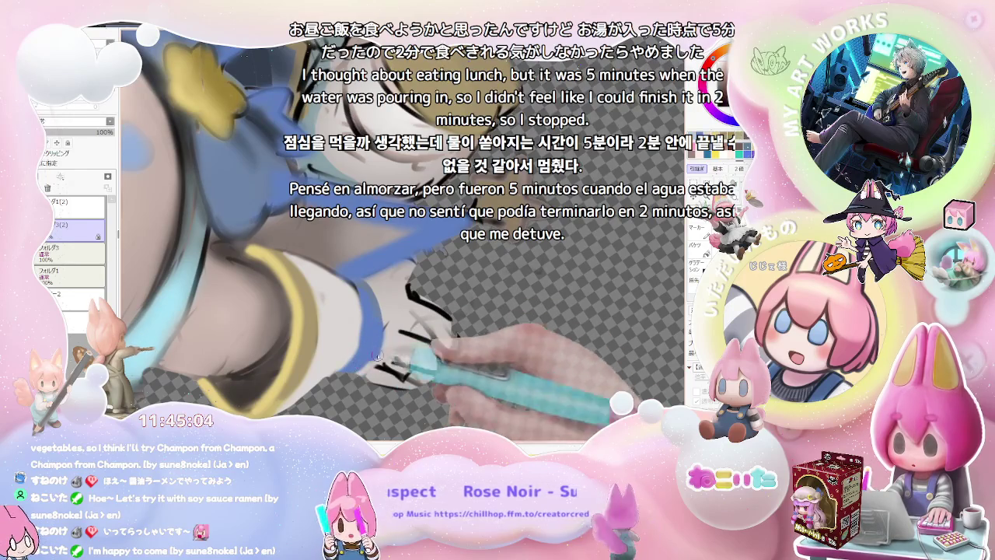
drag(385, 321, 373, 377)
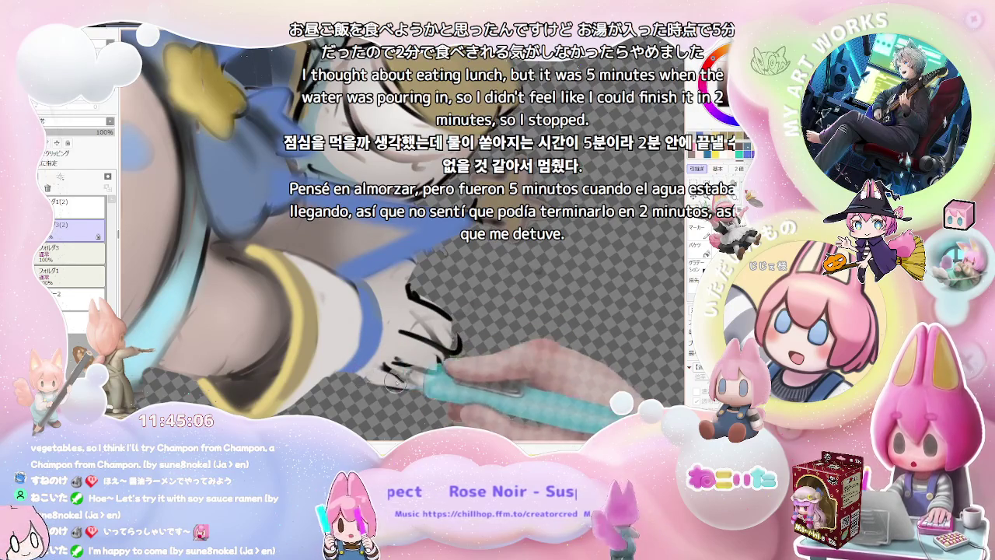
Rotate the canvas view and extend black ink strokes along the white glove's fingers.
key(Delete)
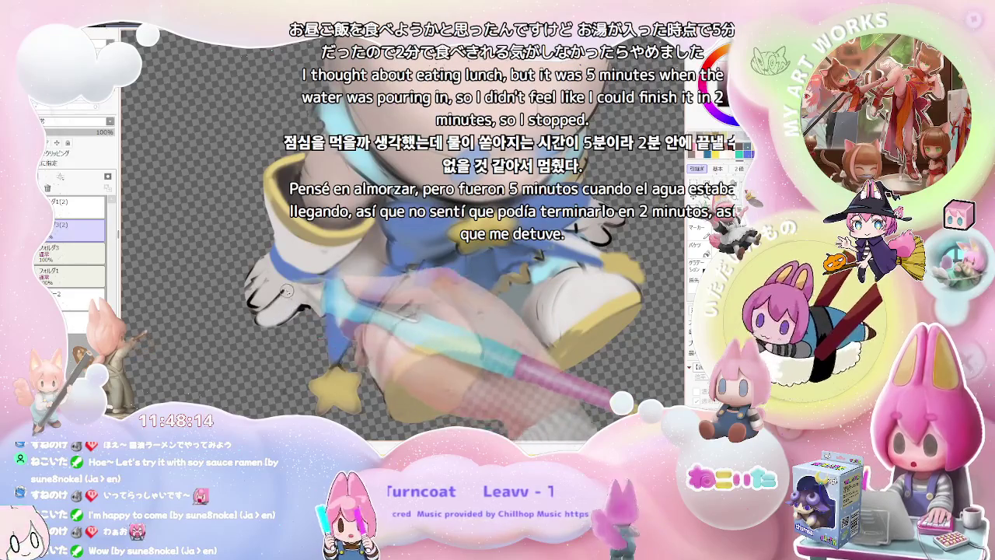
Ink a final dark stroke near the shoe, then zoom out to view the full sheet.
drag(307, 317, 270, 284)
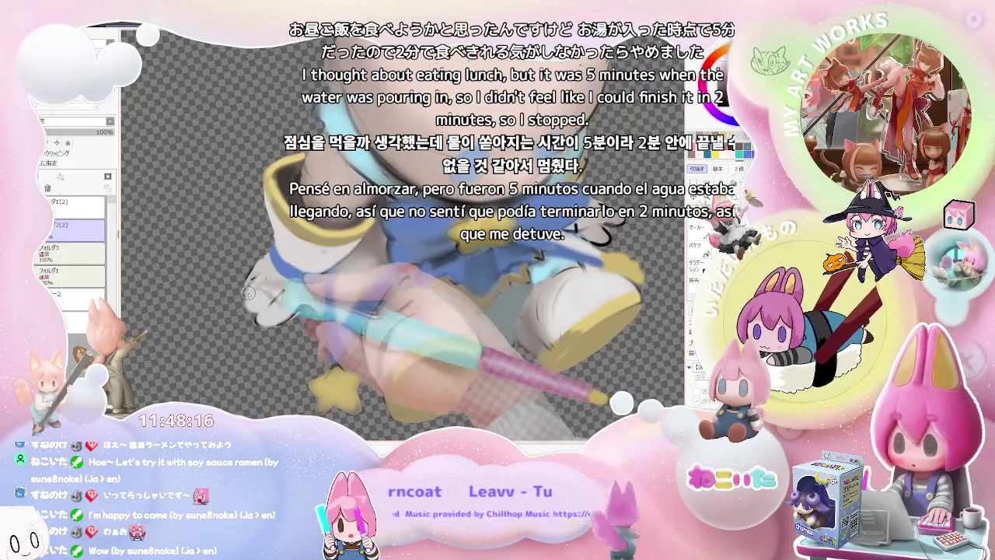
scroll(253, 268, down, 3)
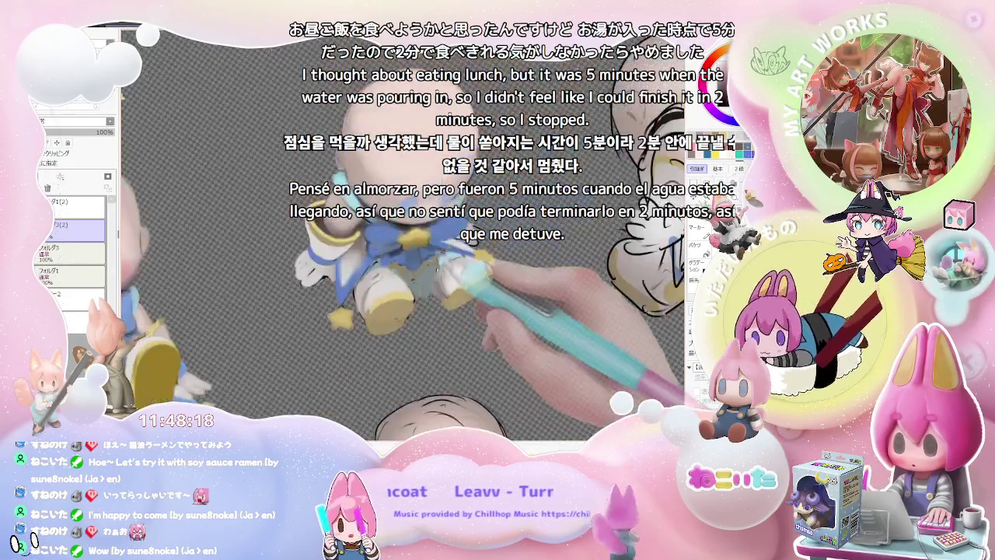
scroll(436, 330, up, 3)
scroll(388, 329, up, 2)
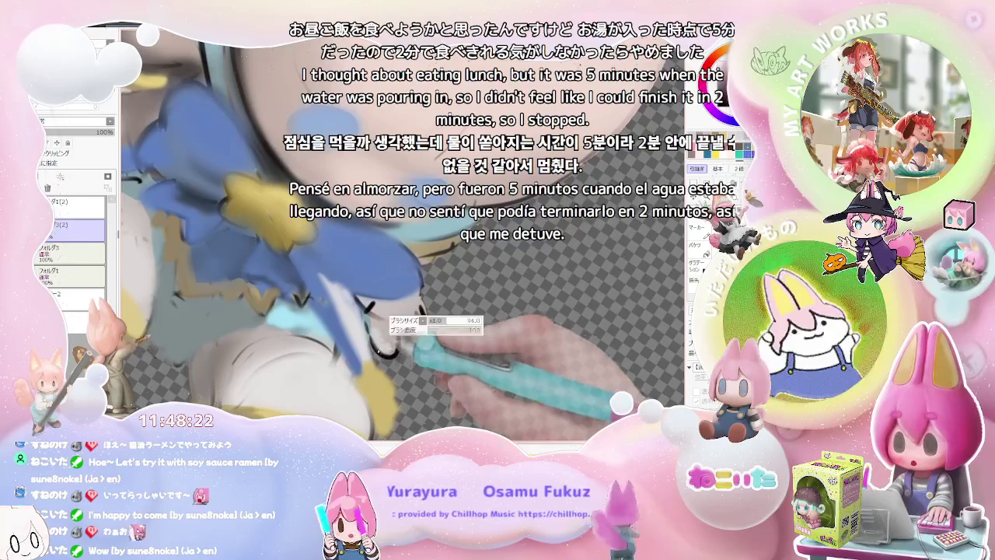